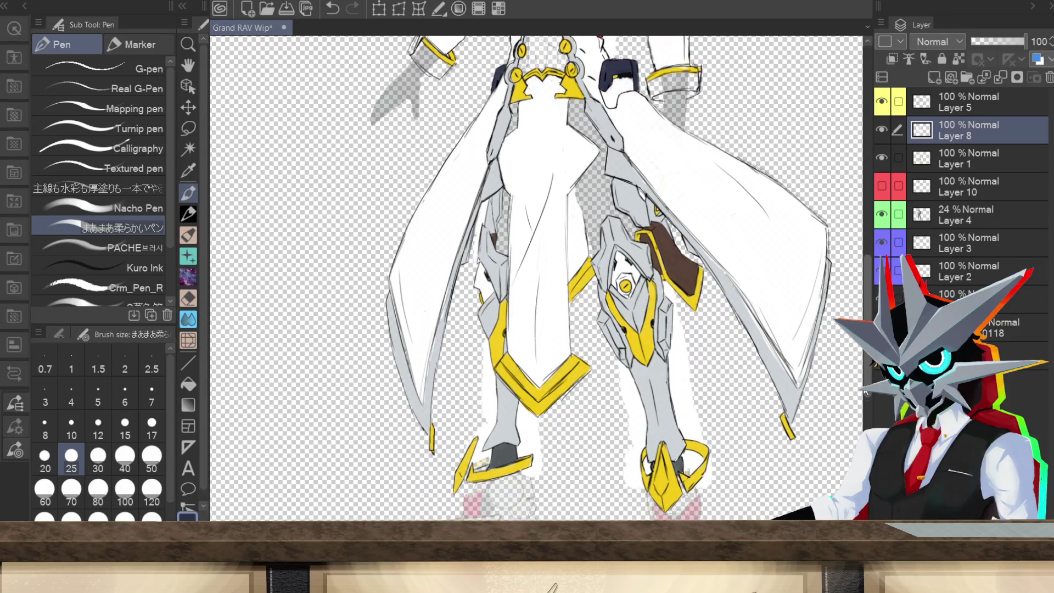
- Scroll up from the gold leg armor to the white coat torso and red belt
scroll(865, 391, "up", 9)
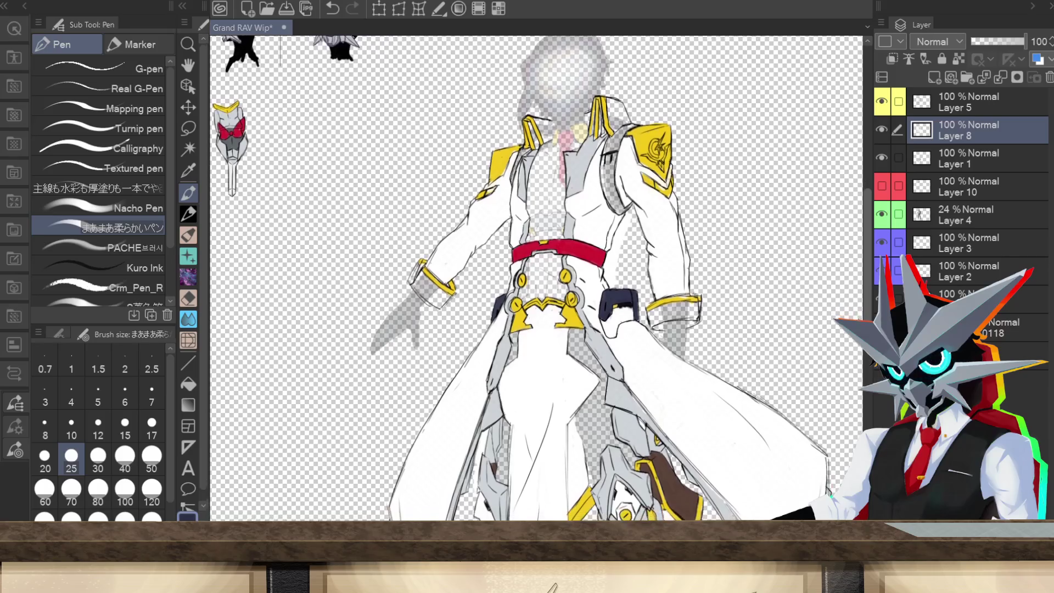
scroll(851, 297, "up", 1)
left_click(479, 8)
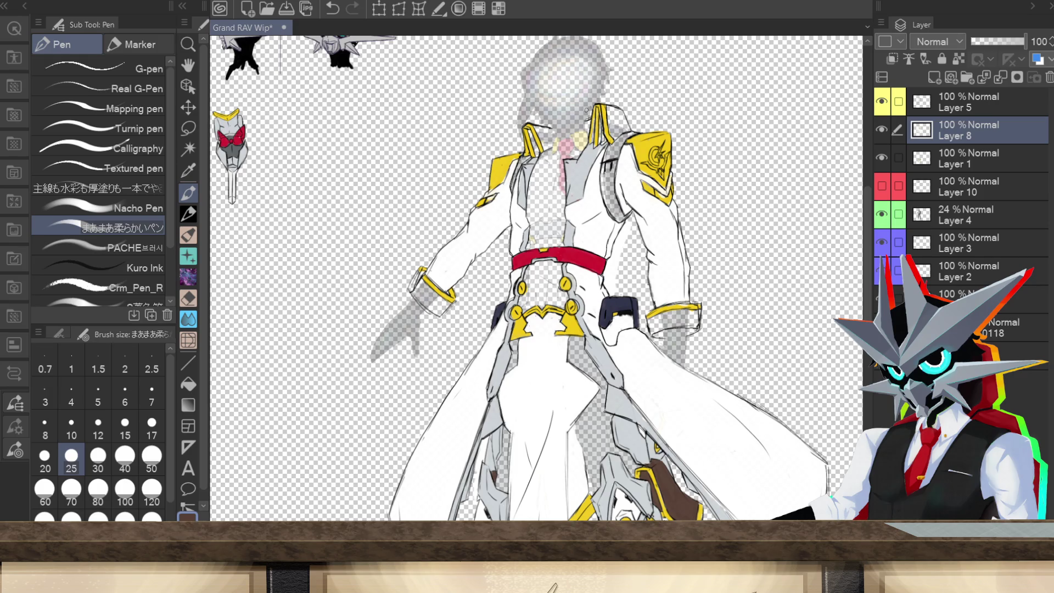
- At brush size 30, paint a brown right-shoulder strap, darken its edge and the left lapel, and select Layer 4
mouse_move(606, 168)
left_mouse_down()
mouse_move(604, 185)
mouse_move(607, 154)
mouse_move(623, 137)
mouse_move(608, 110)
mouse_move(618, 106)
mouse_move(631, 135)
mouse_move(616, 117)
mouse_move(622, 125)
left_mouse_up()
left_click(97, 456)
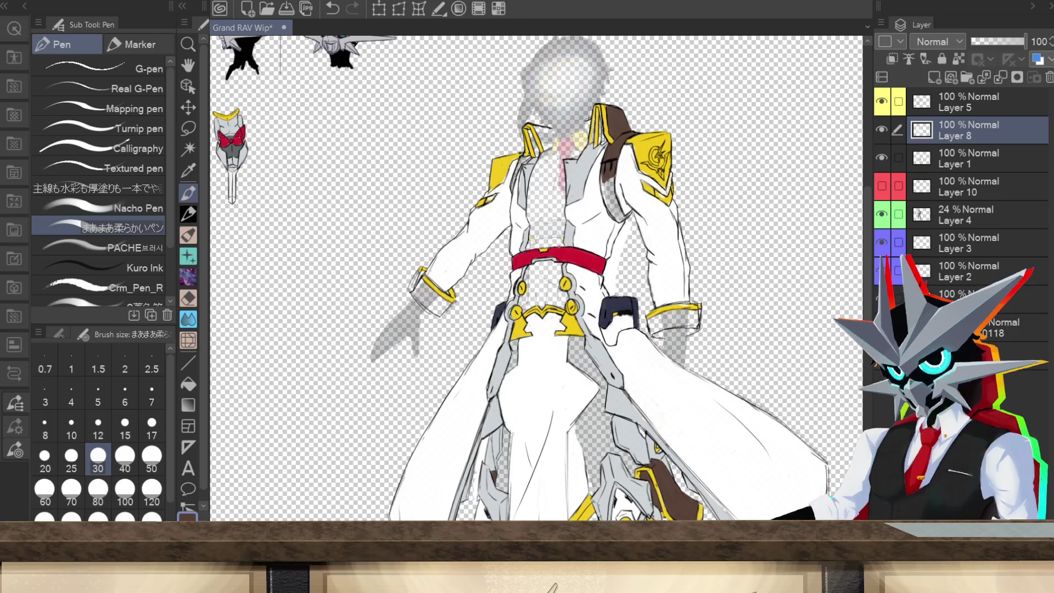
mouse_move(609, 191)
left_mouse_down()
mouse_move(603, 179)
mouse_move(617, 218)
mouse_move(634, 211)
mouse_move(617, 207)
left_mouse_up()
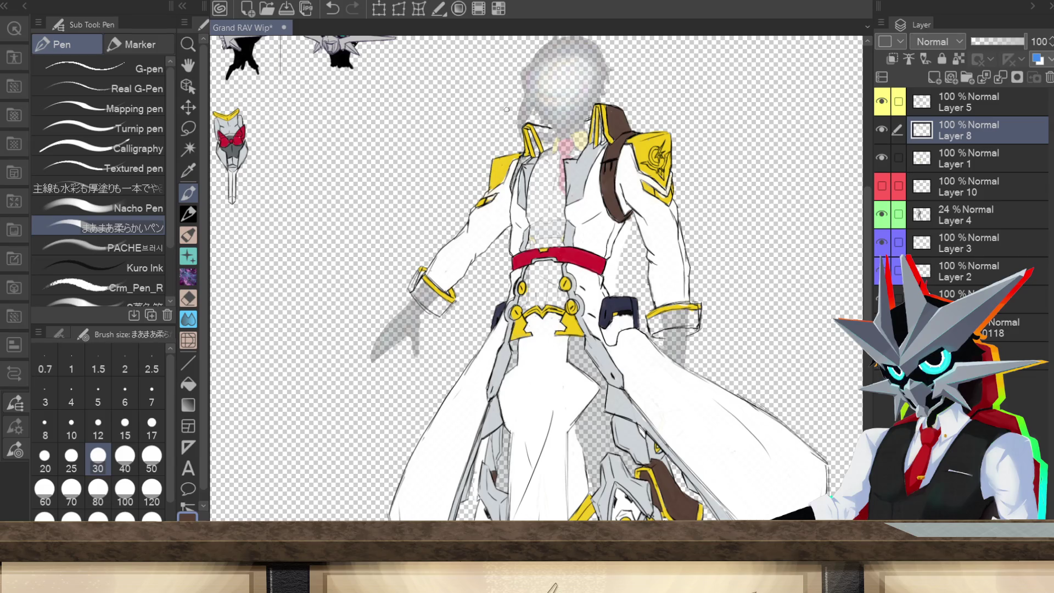
mouse_move(513, 188)
left_mouse_down()
mouse_move(544, 127)
mouse_move(542, 140)
left_mouse_up()
left_click(954, 209)
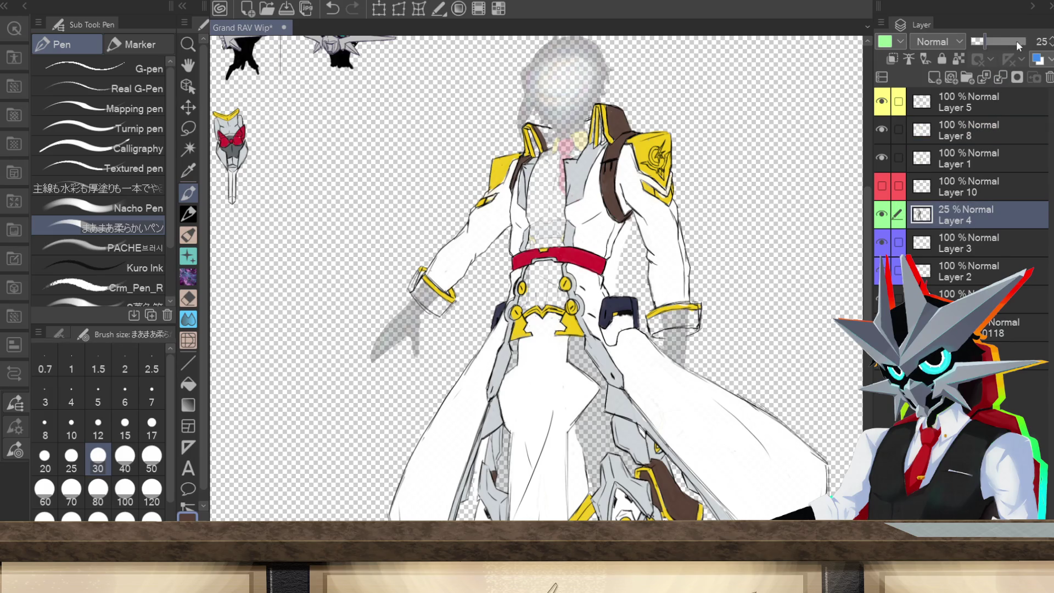
- Set Layer 4's opacity to 90% and undo a trial stroke on the left sleeve cuff
left_click_drag(1015, 41, 1019, 40)
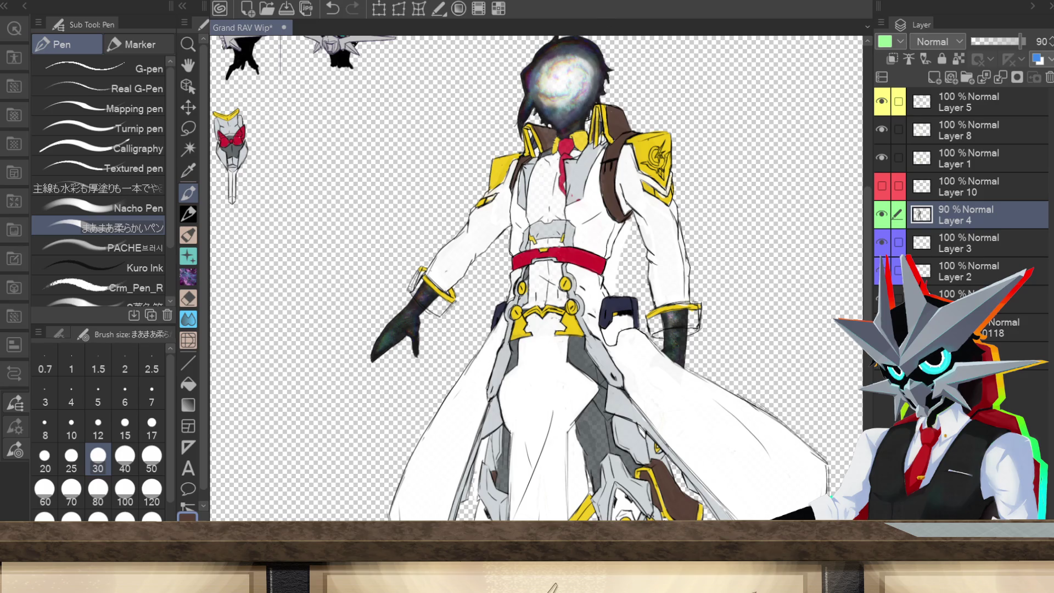
mouse_move(415, 273)
left_mouse_down()
mouse_move(425, 308)
mouse_move(447, 307)
mouse_move(421, 284)
left_mouse_up()
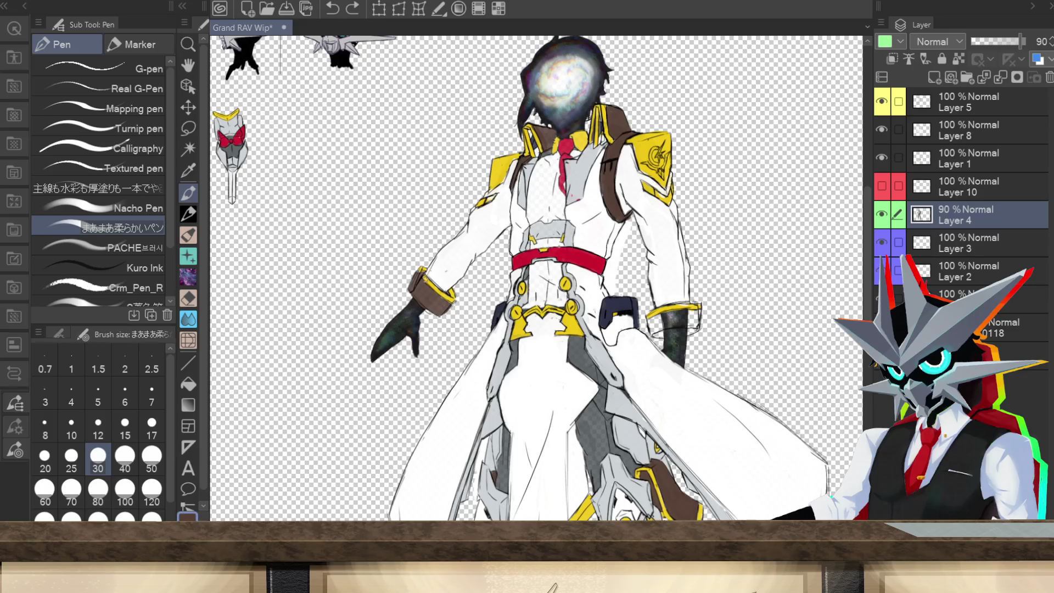
key("ctrl+z")
key("ctrl+z")
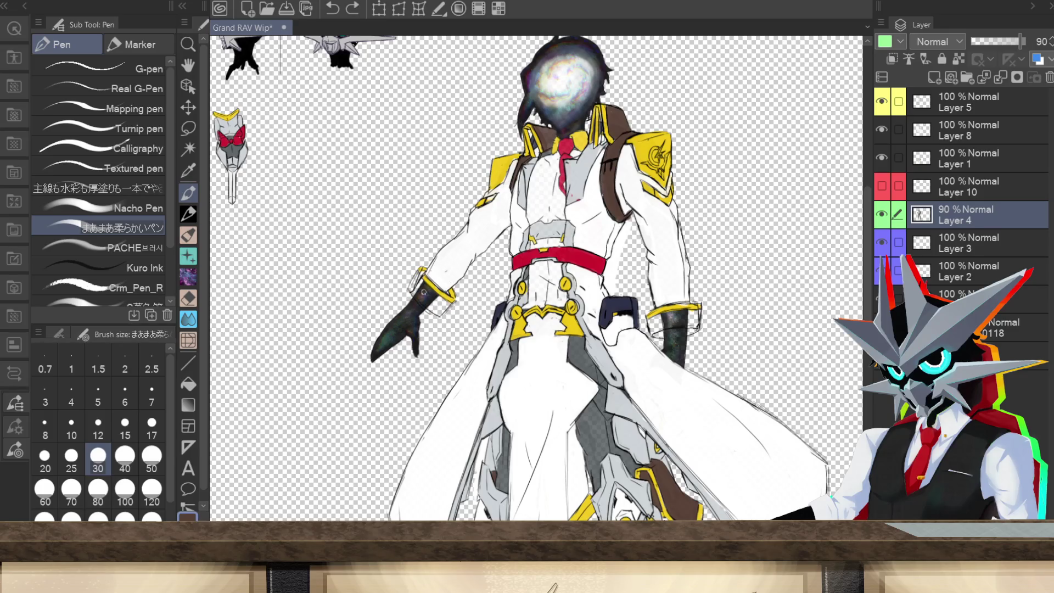
- Shade the left sleeve cuff dark brown and paint red stripes on both sides of the collar
mouse_move(416, 274)
left_mouse_down()
mouse_move(412, 289)
mouse_move(421, 283)
left_mouse_up()
mouse_move(448, 303)
left_mouse_down()
mouse_move(426, 284)
mouse_move(420, 295)
mouse_move(439, 307)
mouse_move(428, 297)
left_mouse_up()
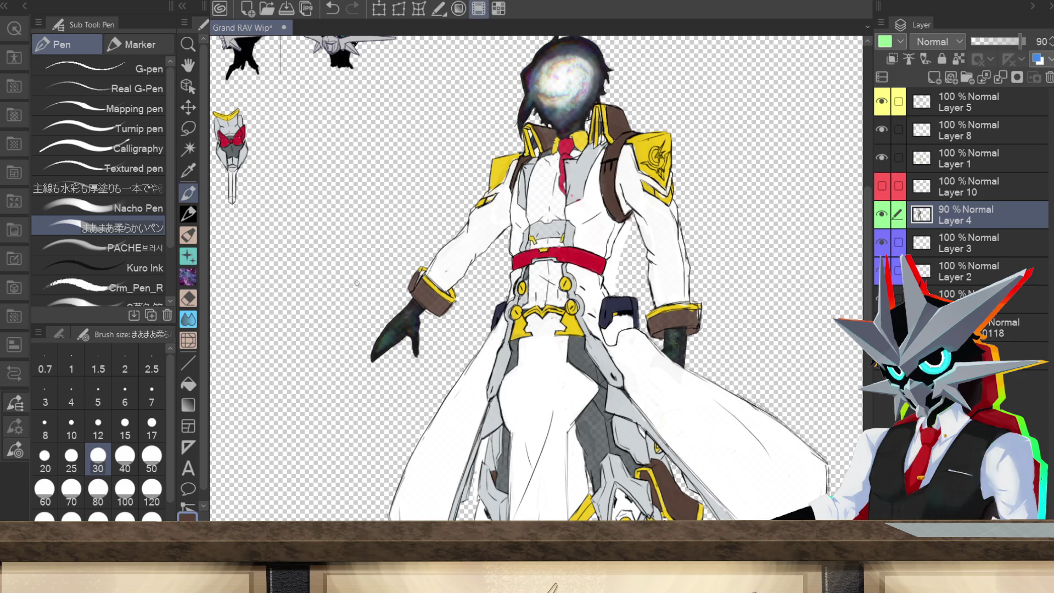
left_click(265, 415, "alt")
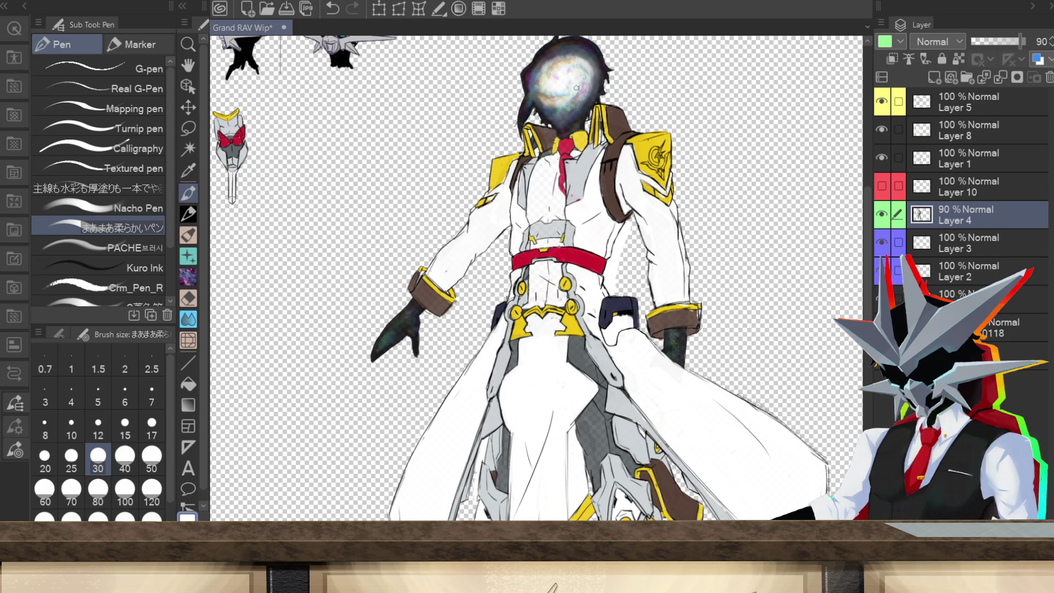
key("x")
left_click_drag(602, 129, 599, 144)
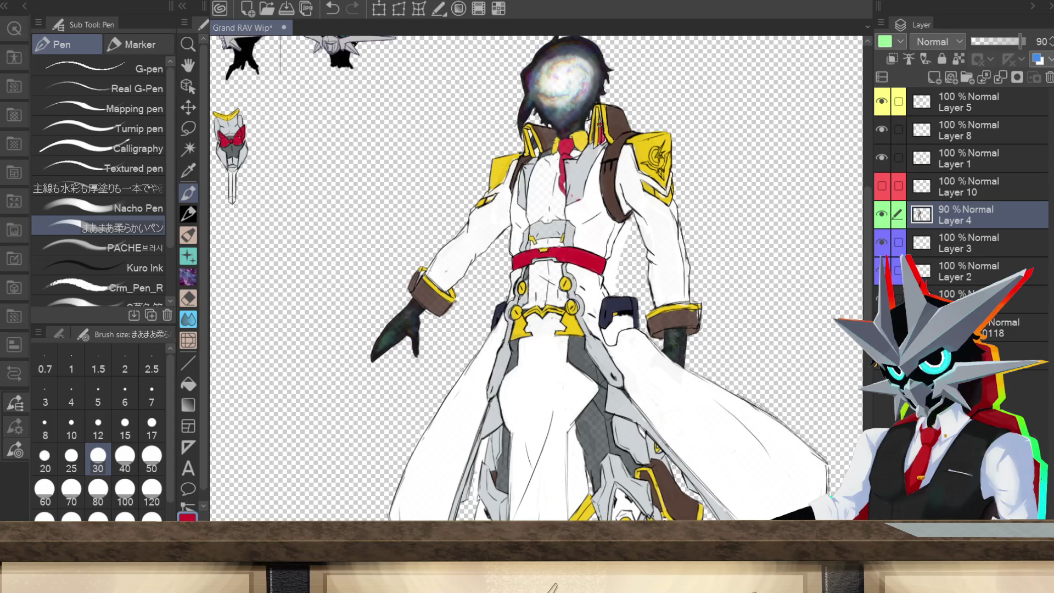
left_click_drag(529, 136, 538, 157)
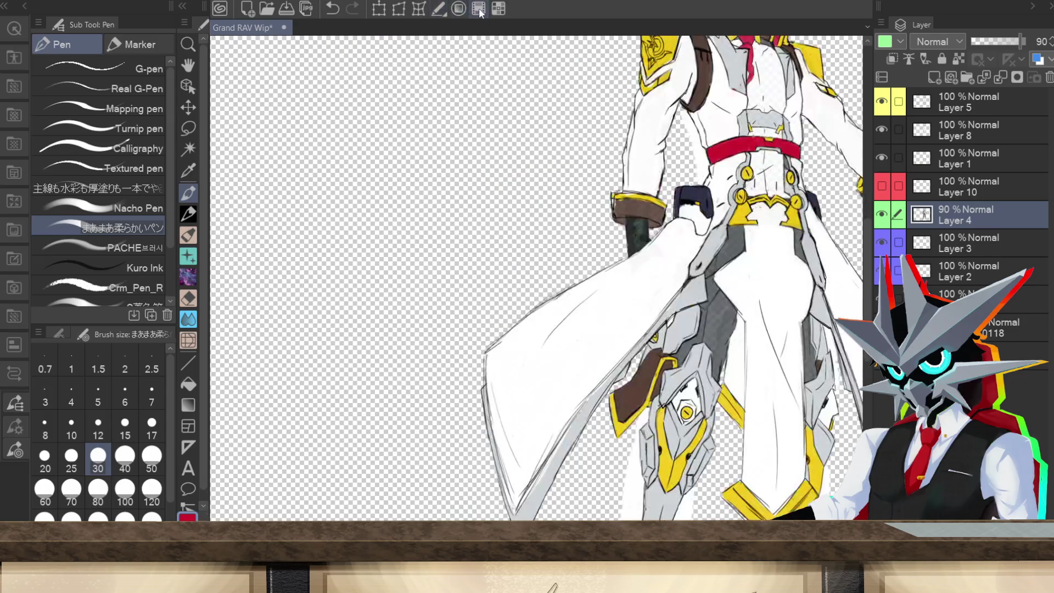
- Mirror the canvas horizontally, set the colour back to white and touch up the shoulder emblem
left_click(480, 11)
key("x")
left_click(439, 11)
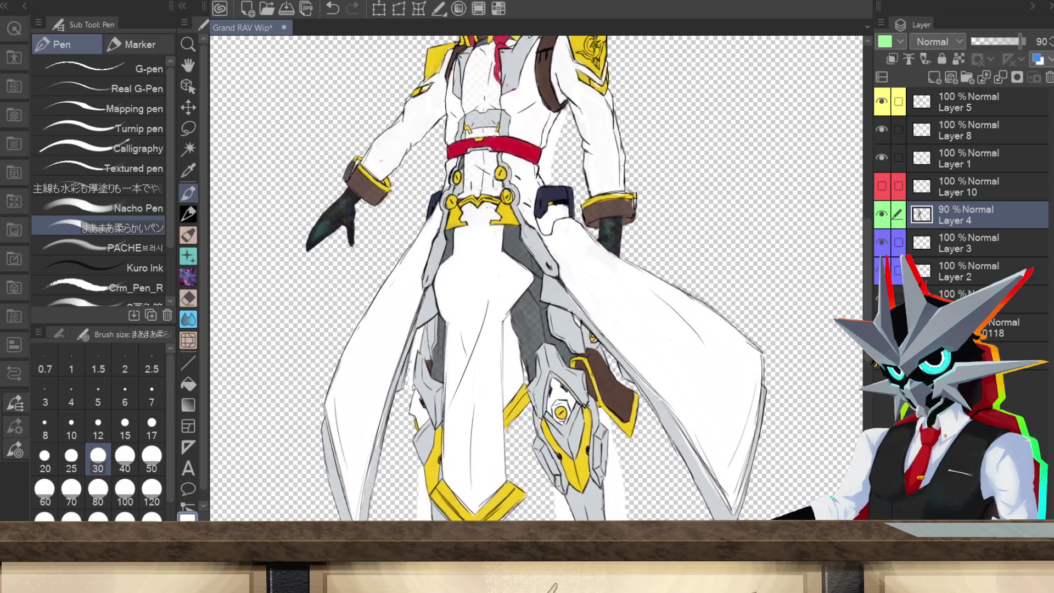
left_click_drag(868, 270, 851, 191)
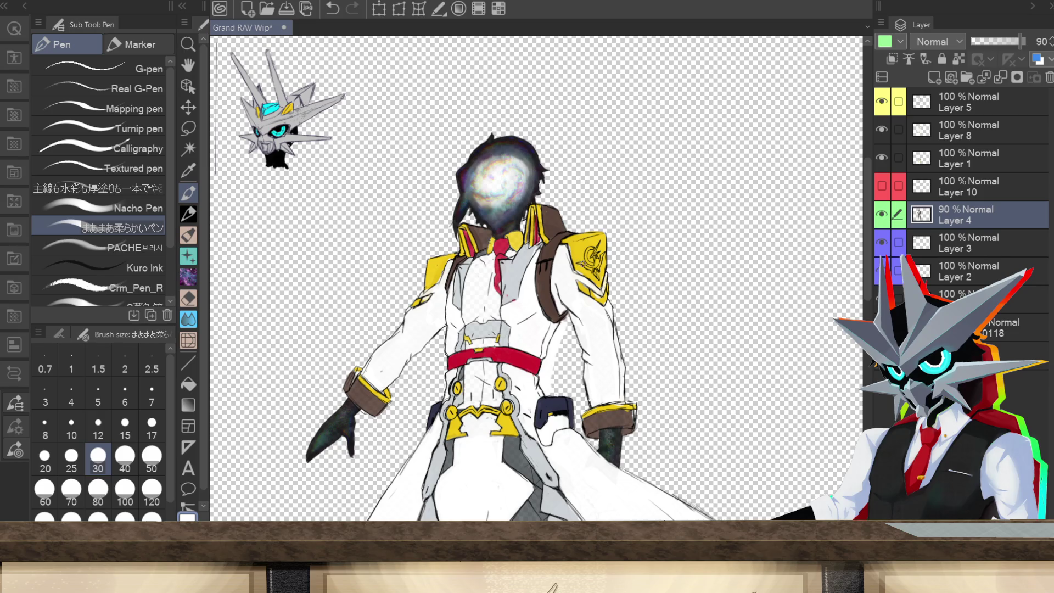
left_click_drag(594, 253, 596, 265)
left_click(478, 8)
- Select Layer 5 and toggle Layer 4's visibility twice to compare the shading
left_click(957, 111)
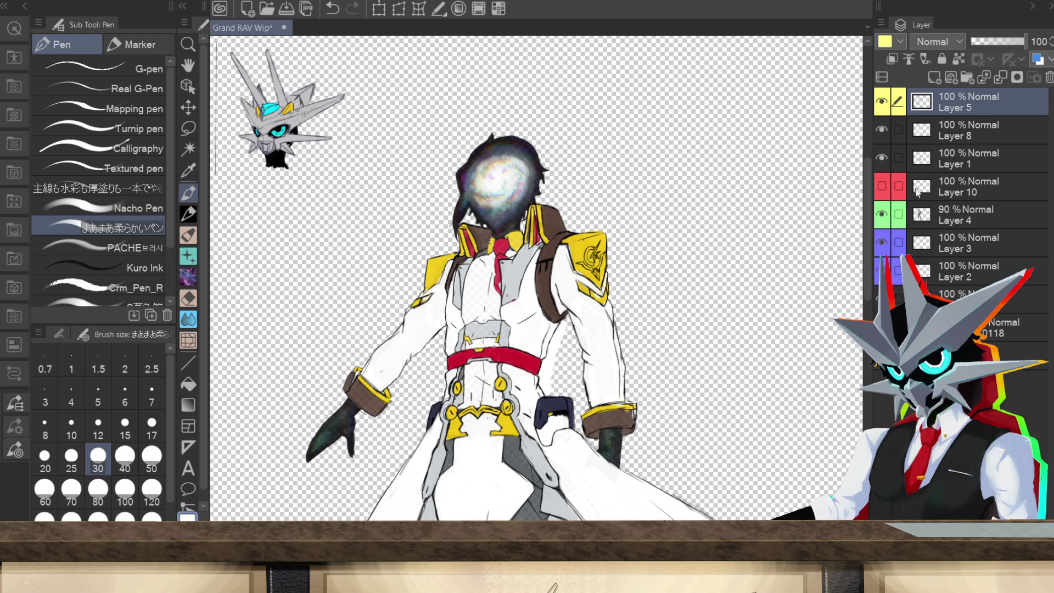
left_click(881, 215)
left_click(881, 215)
left_click(883, 216)
left_click(883, 218)
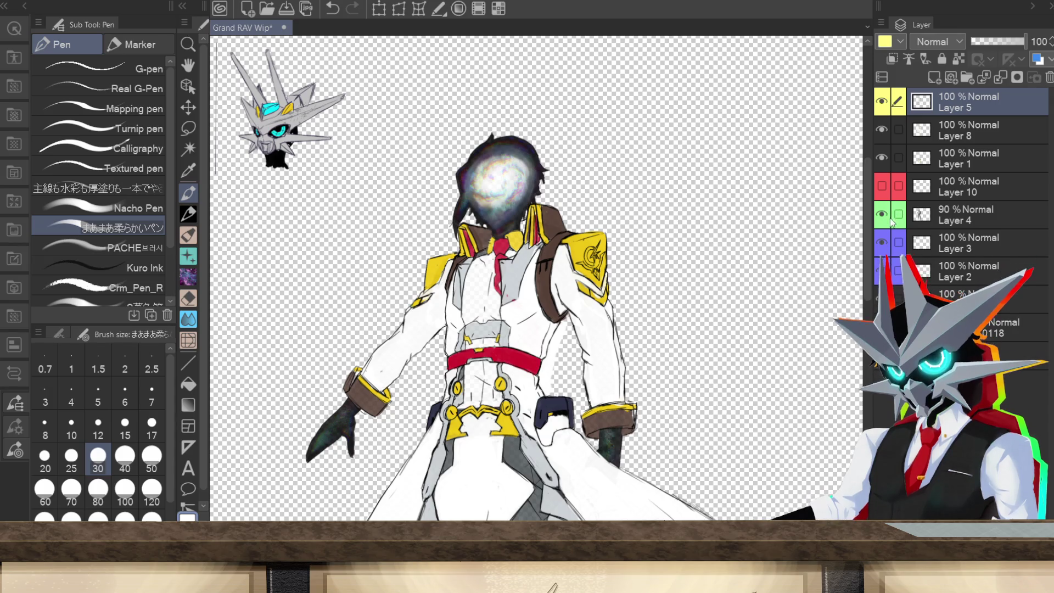
- Undo the last three strokes and pan out to the full figure beside the head sketches
key("ctrl+z")
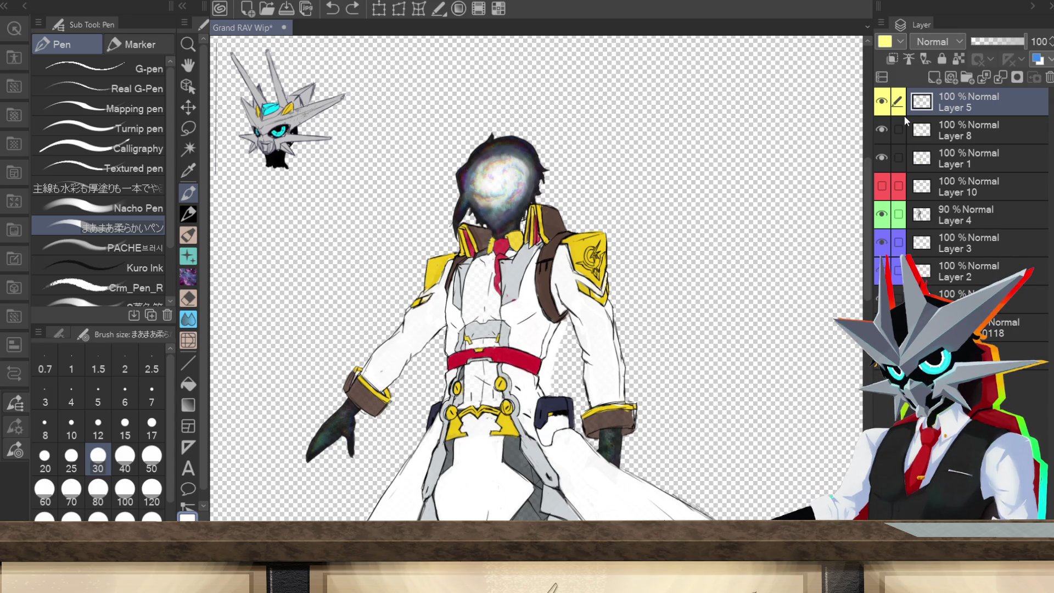
key("ctrl+z")
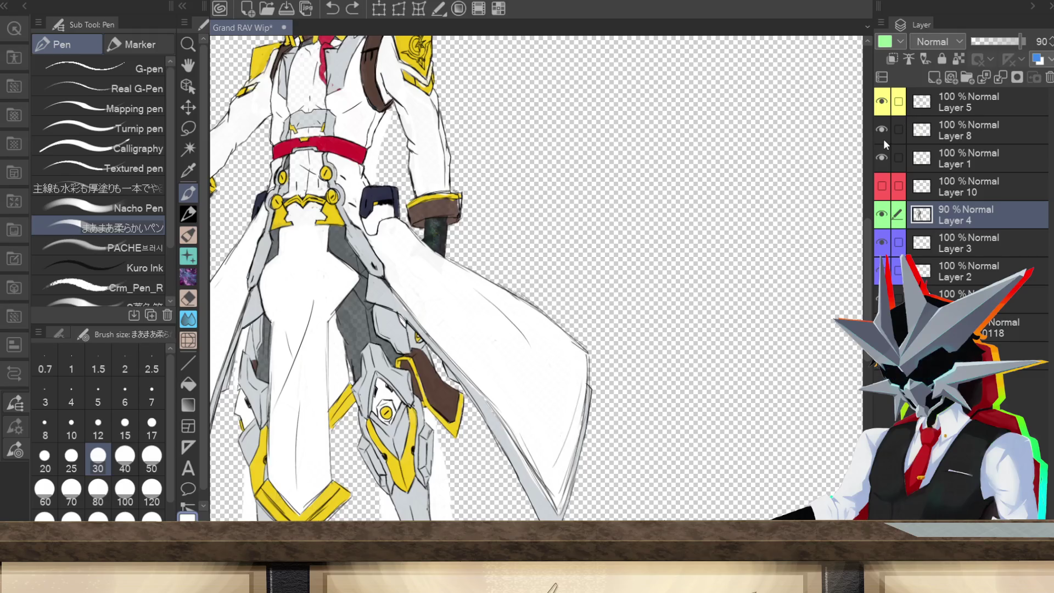
key("ctrl+z")
key("ctrl+z")
key("ctrl+z")
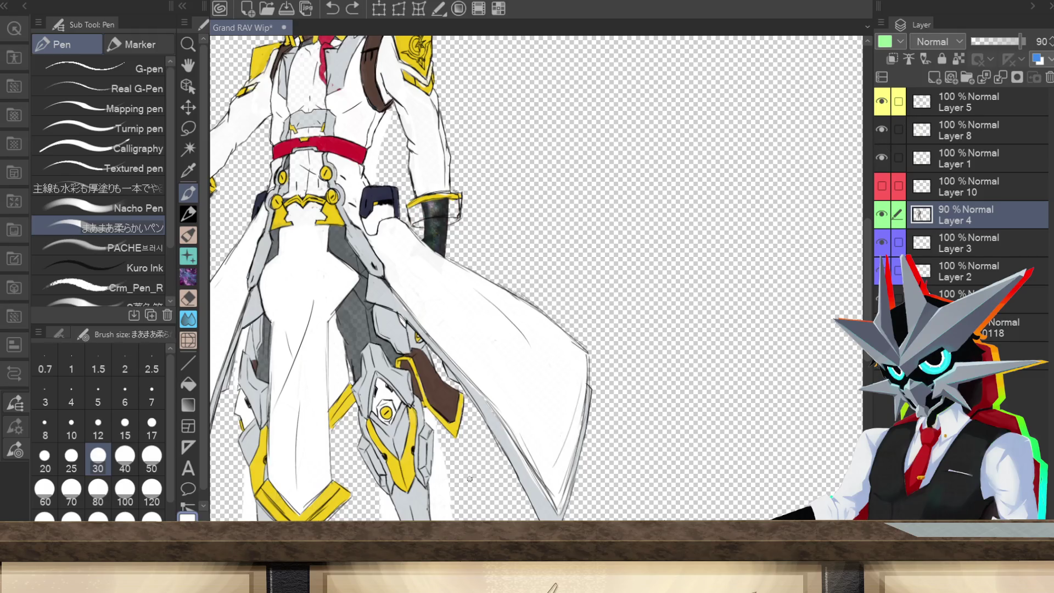
scroll(484, 466, "down", 5)
scroll(484, 465, "up", 2)
left_click_drag(483, 275, 571, 275)
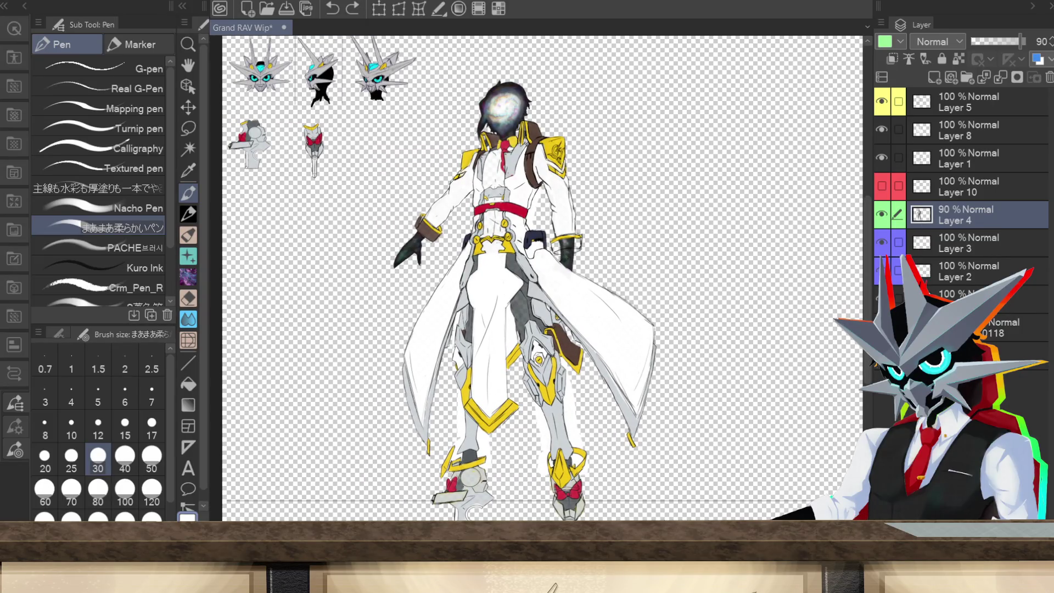
- Undo the brown cuff fill, then fade Layer 4 to 24% and restore it to 90%
key("ctrl+z")
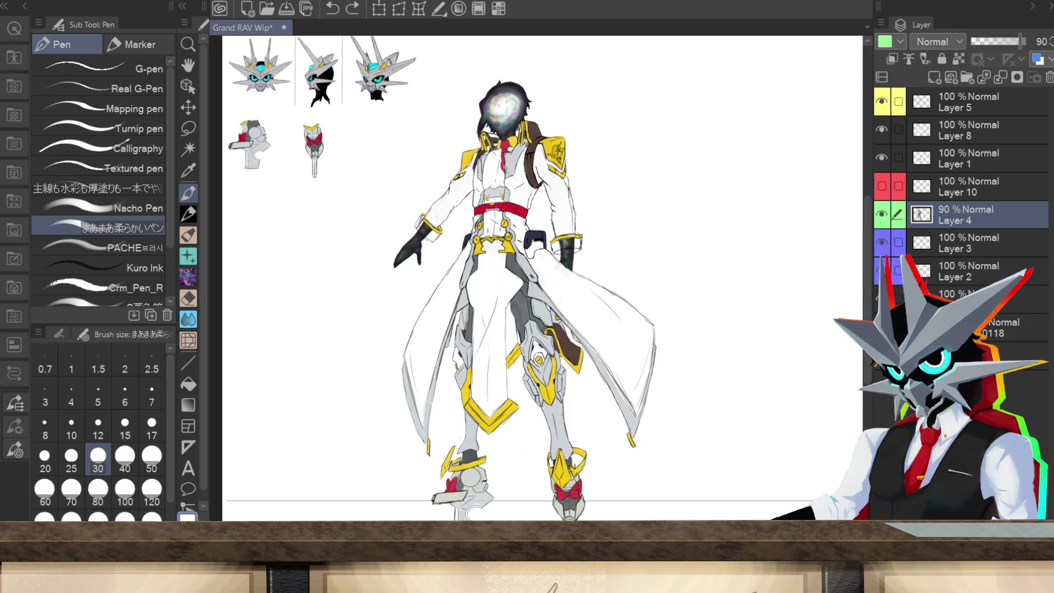
left_click_drag(1021, 41, 984, 41)
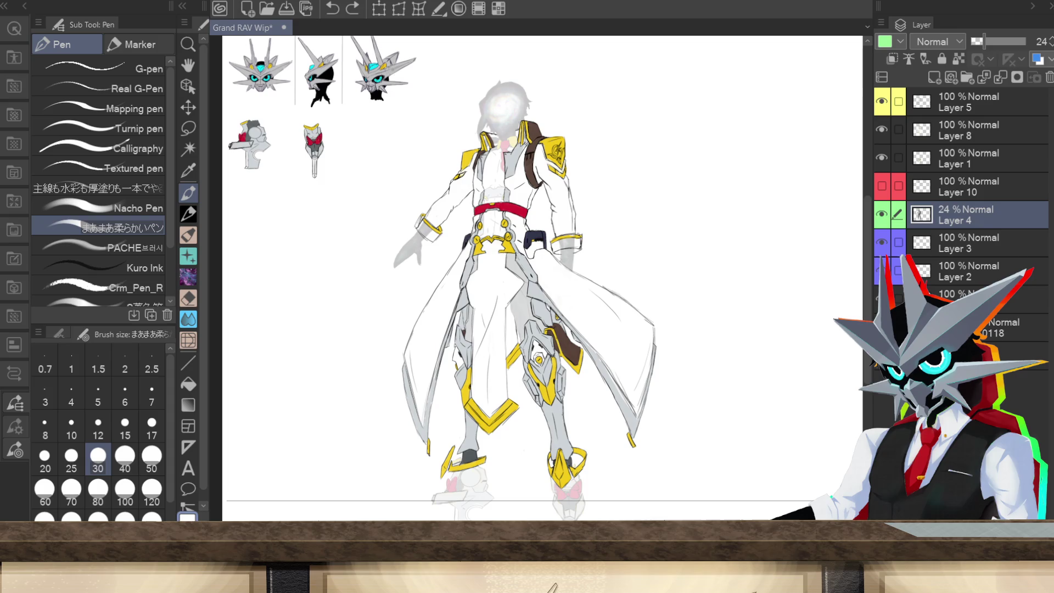
key("ctrl+z")
- Select Layer 8 via Layer 5 and toggle Layer 8's visibility to compare
left_click(928, 100)
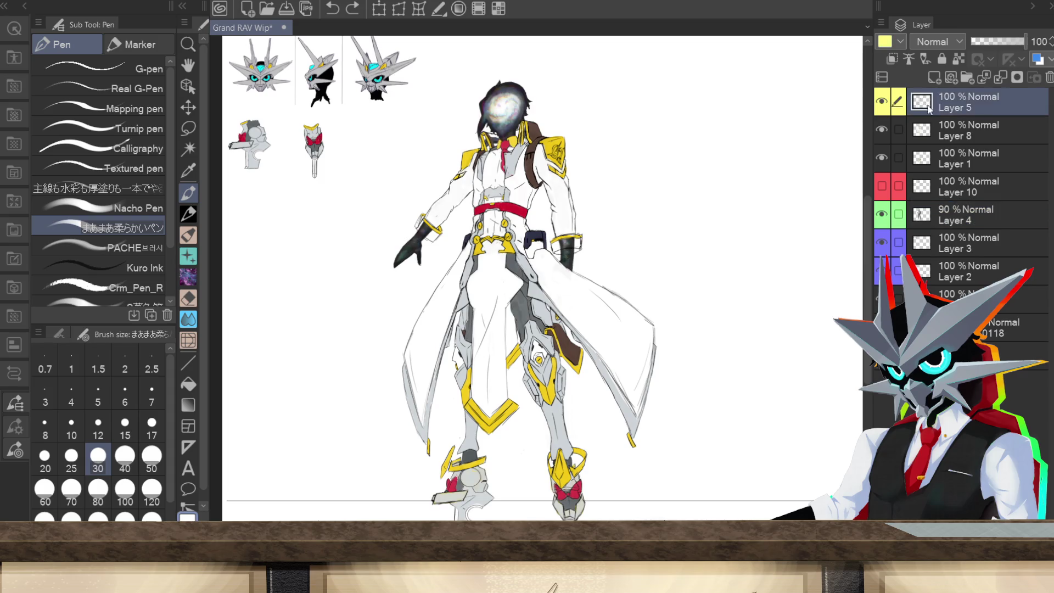
left_click(914, 135)
left_click(884, 132)
left_click(883, 132)
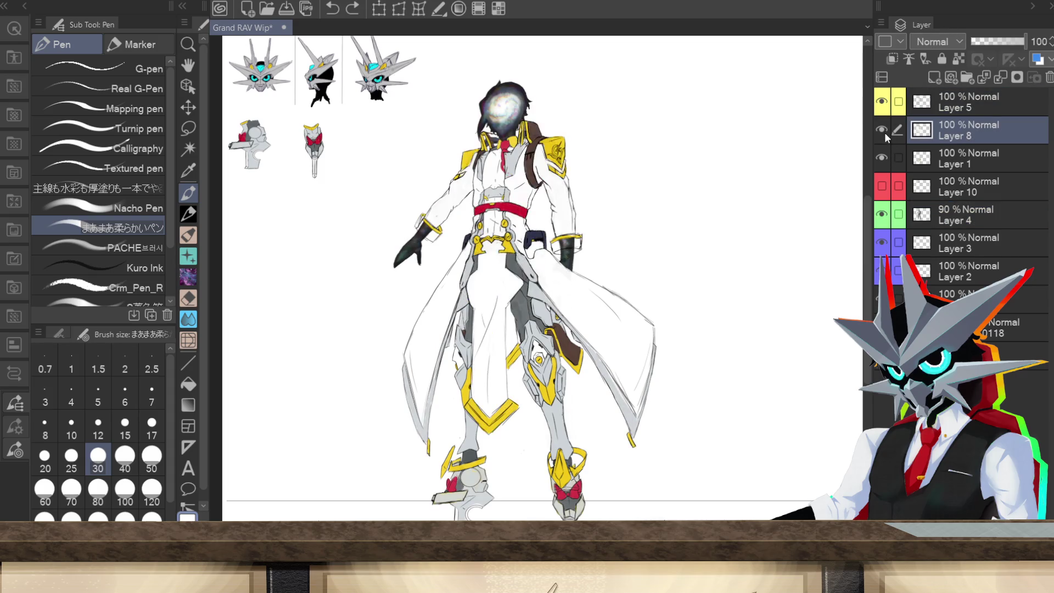
- Pick dark brown from the drawing and zoom into the head
left_click(478, 9)
left_click(247, 413)
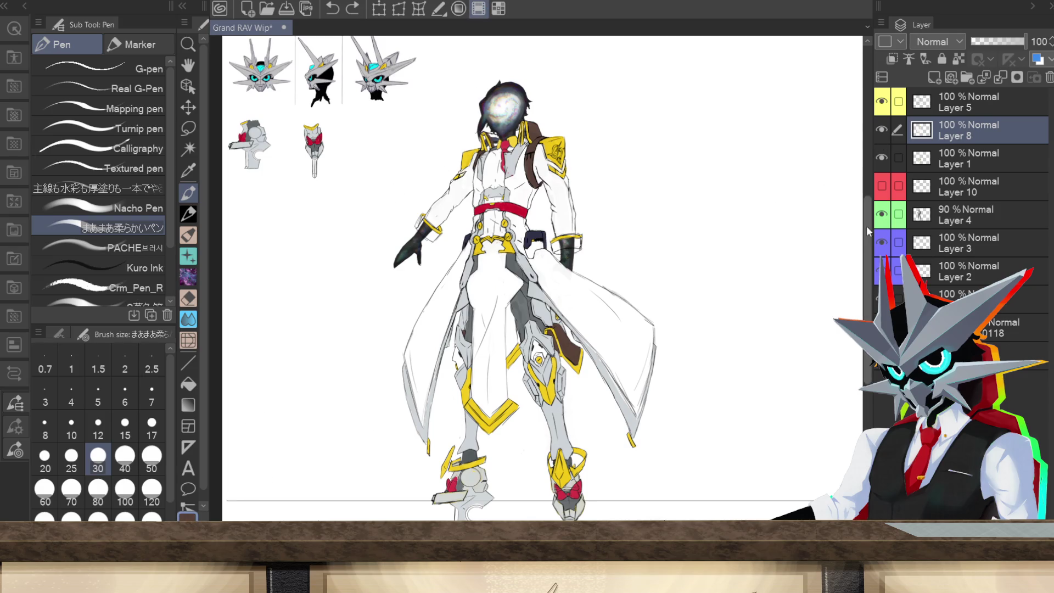
scroll(654, 265, "up", 5)
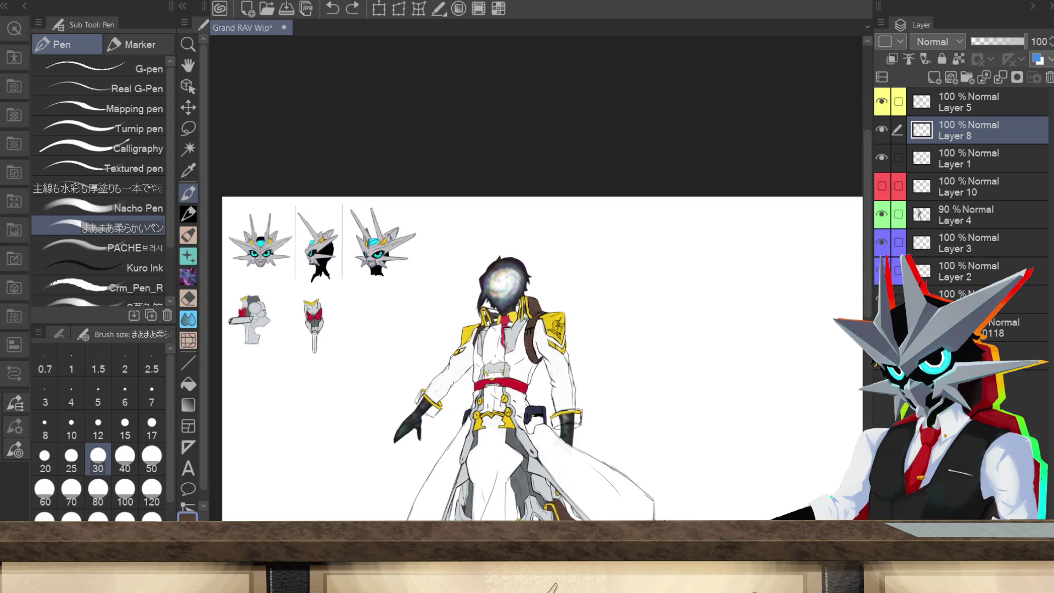
scroll(489, 293, "up", 3)
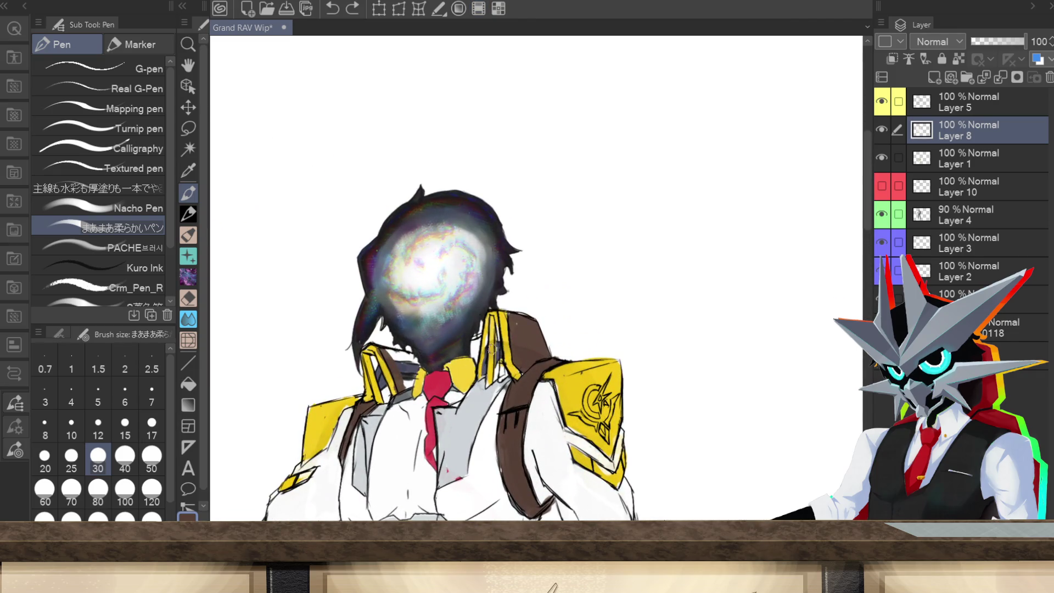
- Paint a brown shadow by the collar and brown bands along both sleeve cuffs
left_click_drag(499, 349, 492, 353)
left_click_drag(868, 156, 865, 291)
mouse_move(586, 316)
left_mouse_down()
mouse_move(583, 333)
mouse_move(590, 322)
mouse_move(598, 340)
mouse_move(600, 308)
mouse_move(599, 322)
mouse_move(660, 301)
mouse_move(658, 336)
mouse_move(650, 310)
mouse_move(641, 315)
mouse_move(654, 307)
left_mouse_up()
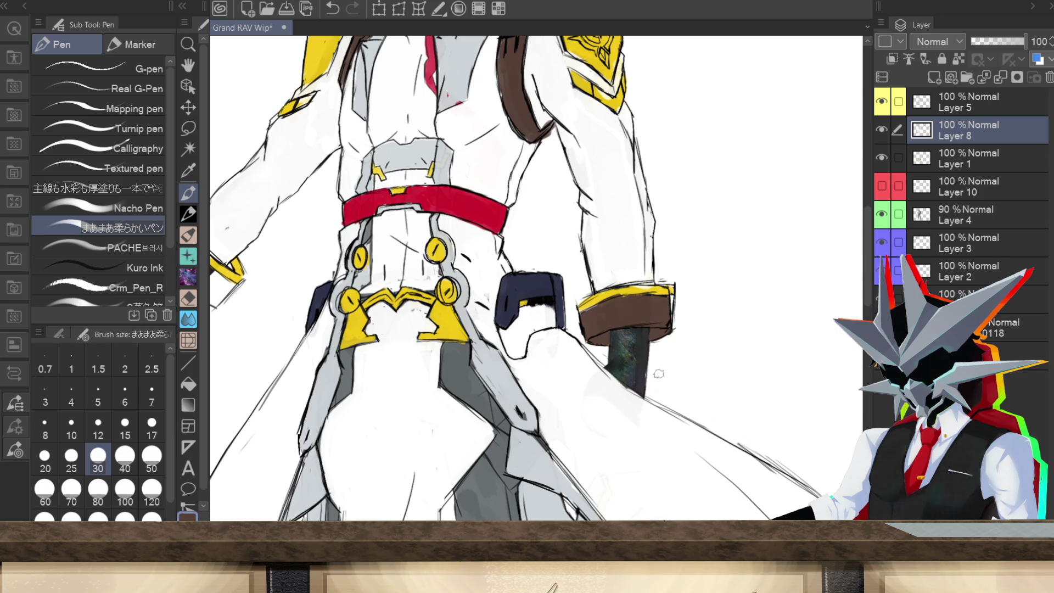
left_click_drag(371, 491, 614, 491)
mouse_move(416, 259)
left_mouse_down()
mouse_move(407, 266)
mouse_move(420, 233)
mouse_move(418, 272)
mouse_move(430, 244)
mouse_move(448, 278)
mouse_move(423, 269)
mouse_move(445, 299)
mouse_move(456, 303)
mouse_move(475, 285)
mouse_move(451, 291)
mouse_move(453, 275)
mouse_move(472, 285)
left_mouse_up()
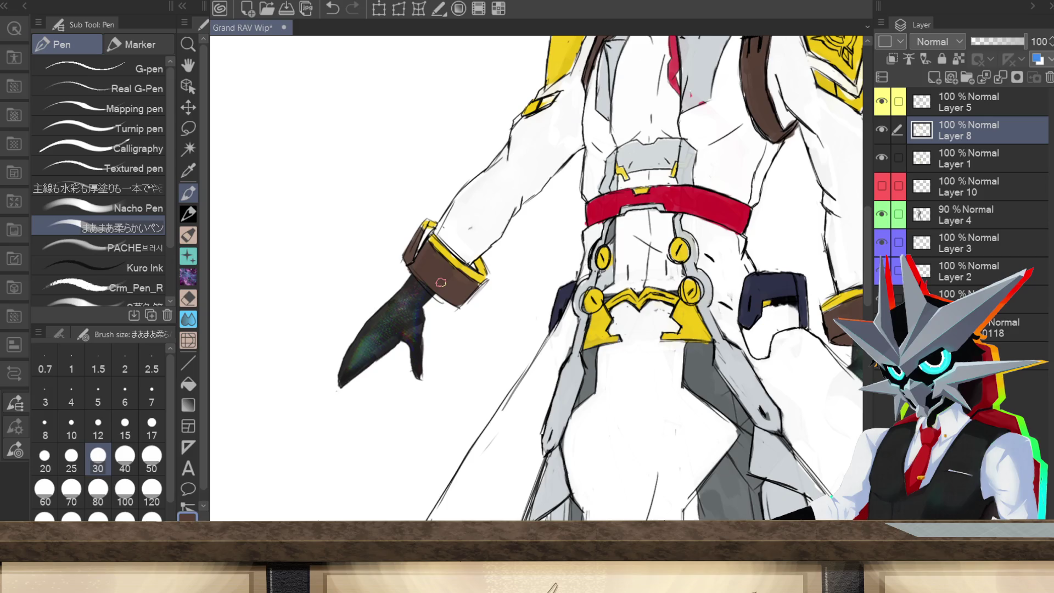
scroll(536, 278, "right", 5)
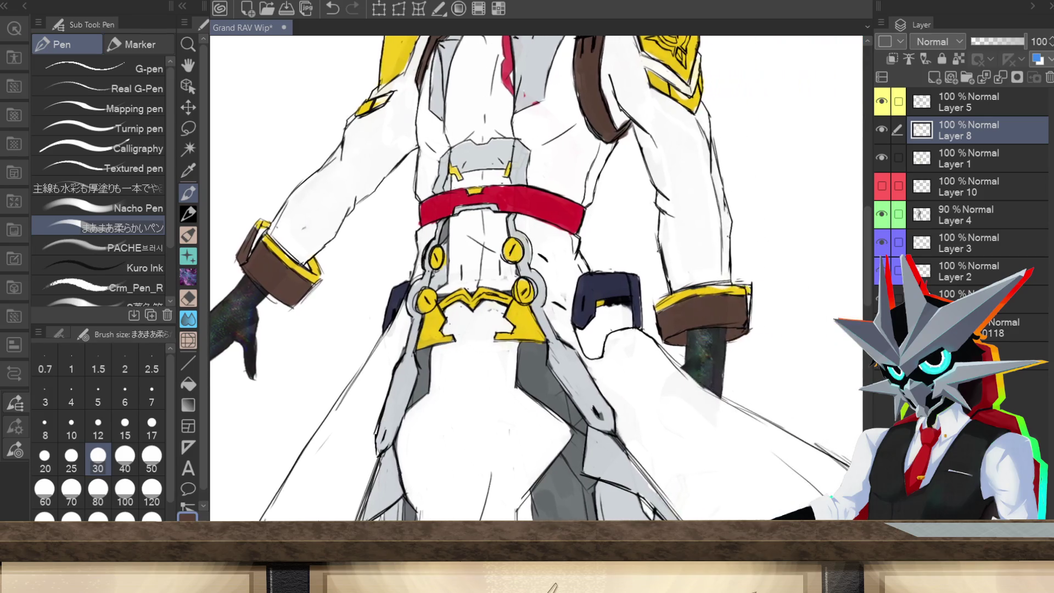
left_click(881, 299)
left_click(881, 299)
left_click(478, 8)
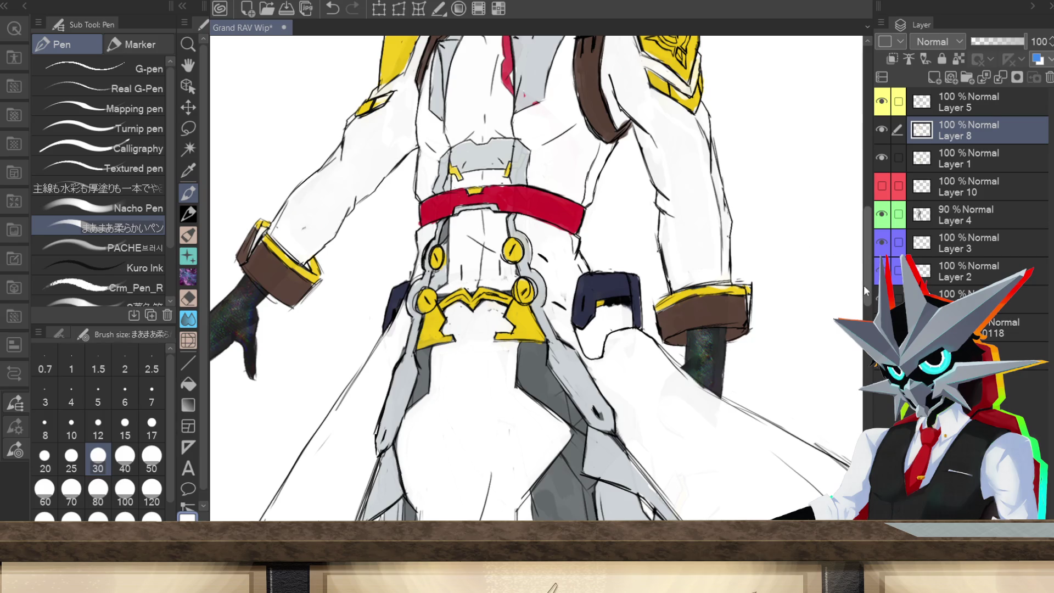
scroll(698, 77, "up", 5)
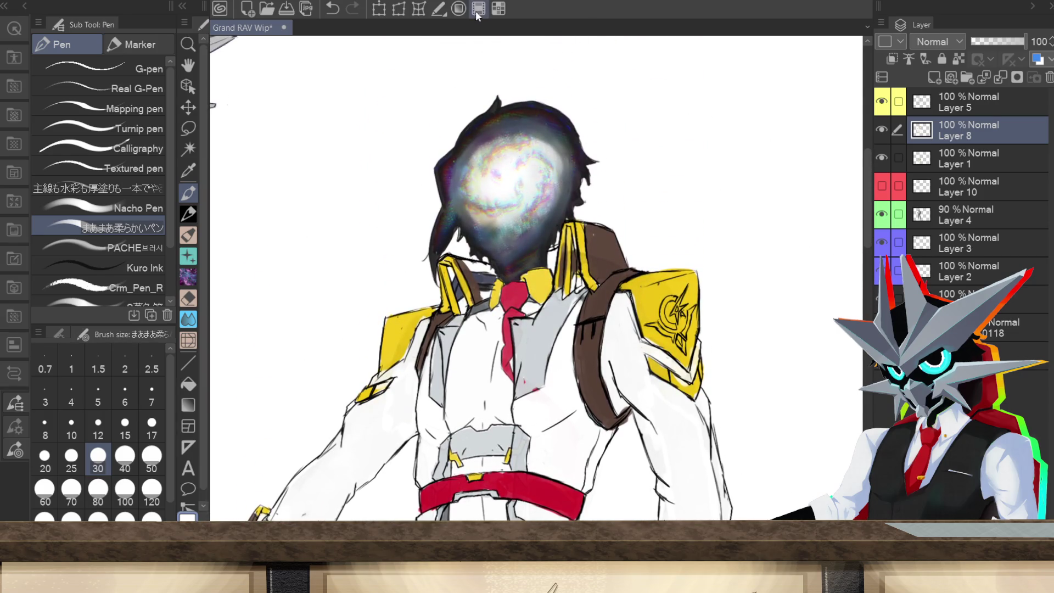
- Shade beside the left collar, paint red trim on both collar strips, and set Layer 8 to 78%
left_click(479, 8)
mouse_move(475, 274)
left_mouse_down()
mouse_move(486, 295)
mouse_move(477, 266)
mouse_move(491, 279)
left_mouse_up()
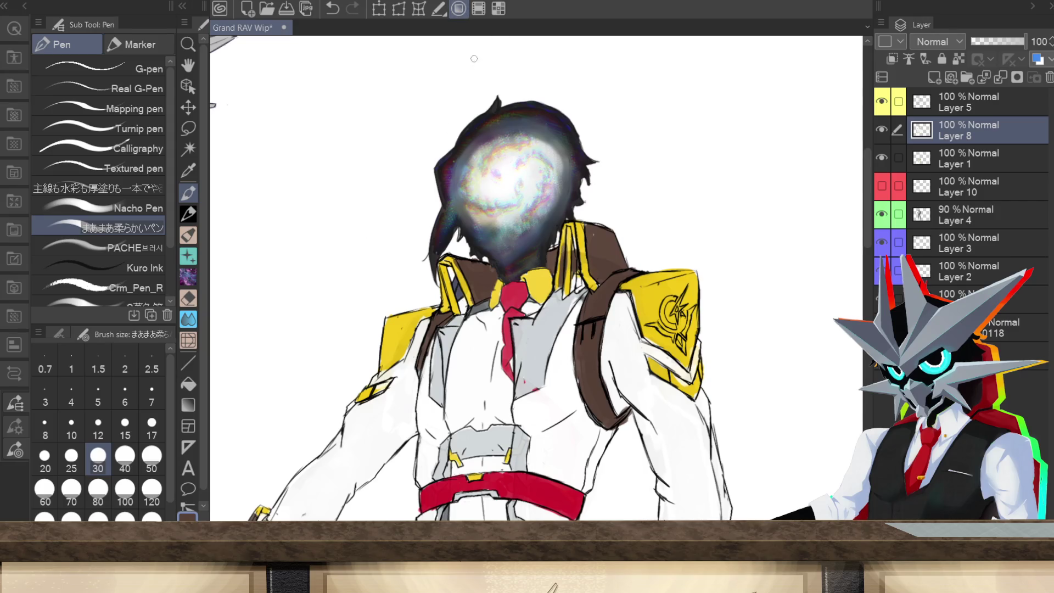
key("x")
left_click_drag(449, 269, 463, 309)
mouse_move(577, 279)
left_mouse_down()
mouse_move(572, 233)
mouse_move(574, 249)
left_mouse_up()
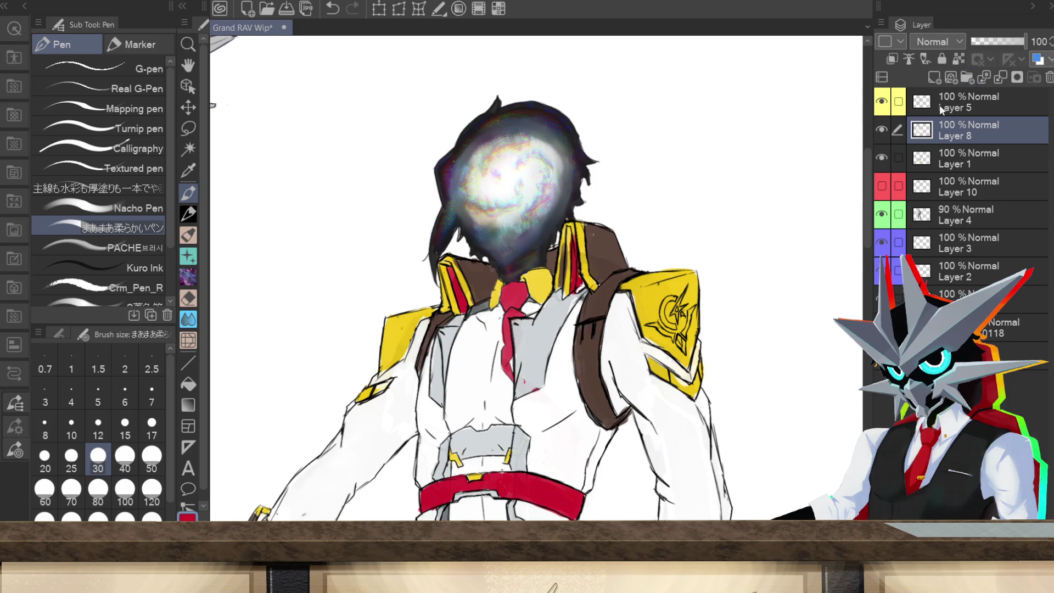
left_click_drag(1022, 45, 1013, 49)
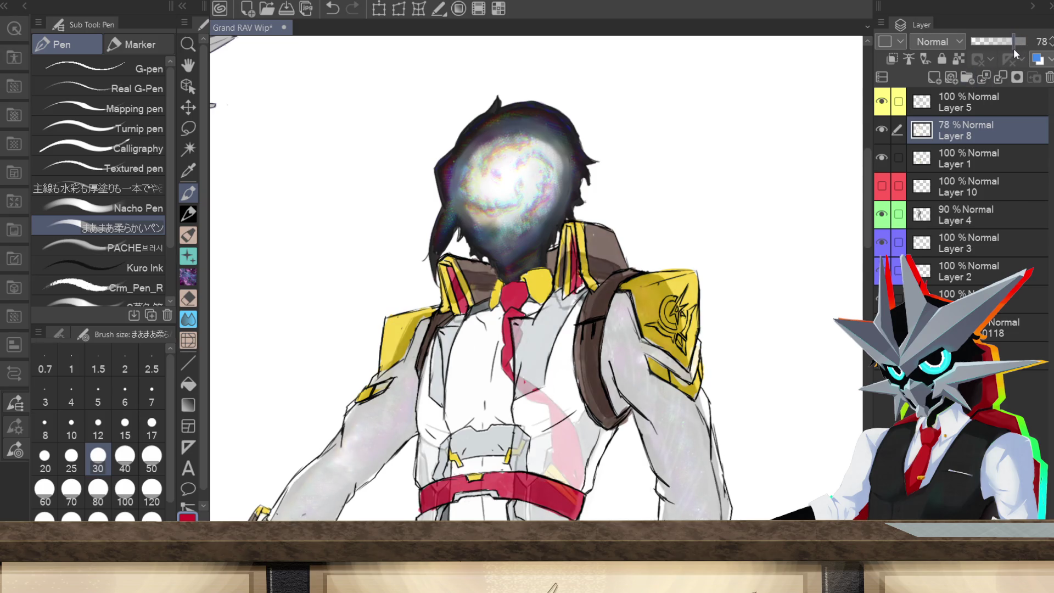
- Extend the red tie down the chest to the belt edge, briefly selecting Layer 1 before returning to Layer 8
scroll(706, 172, "down", 3)
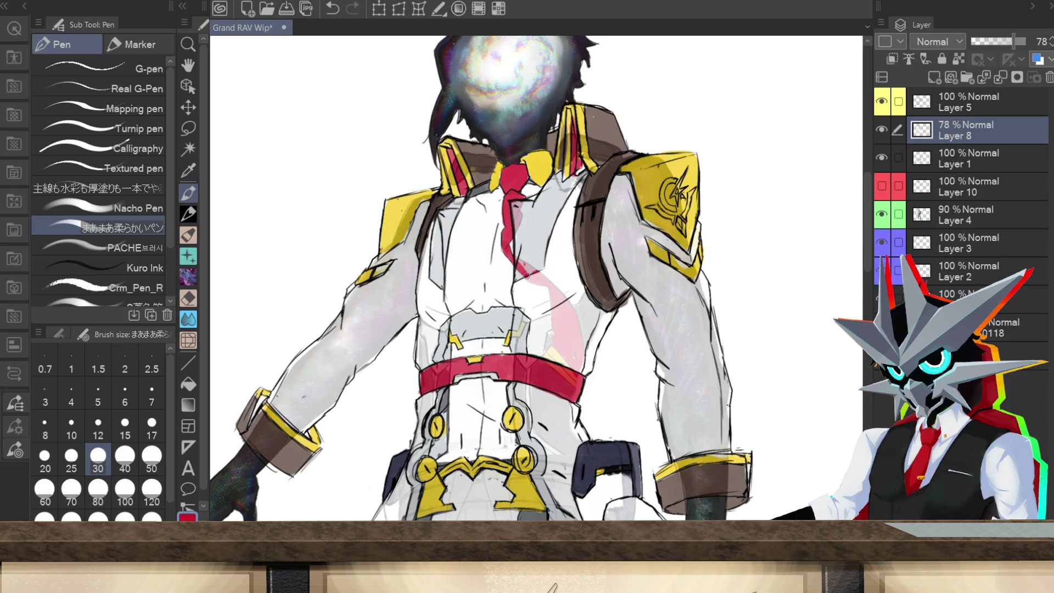
mouse_move(528, 278)
left_mouse_down()
mouse_move(545, 283)
mouse_move(556, 337)
left_mouse_up()
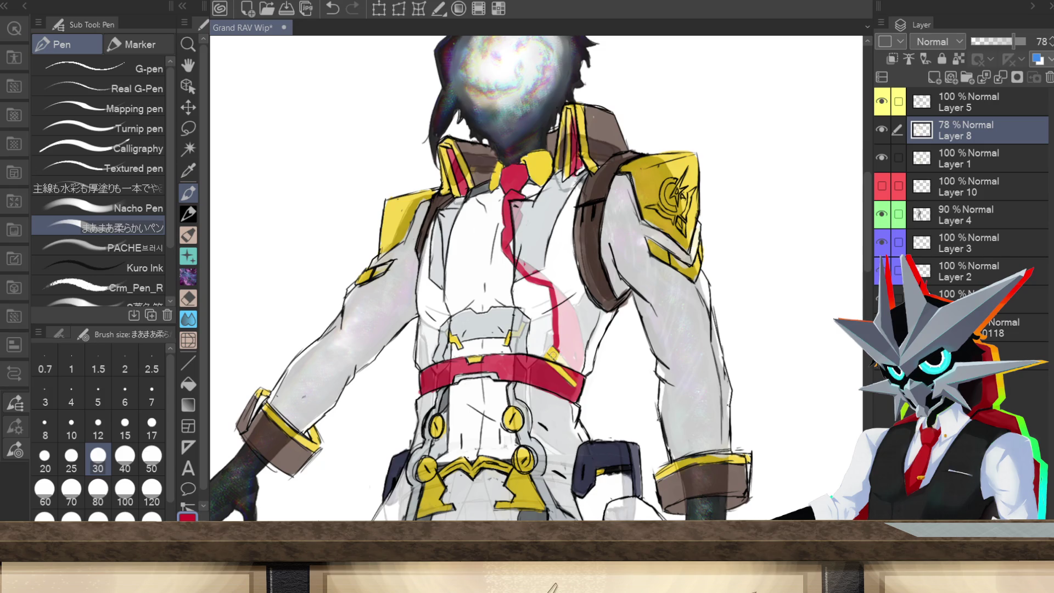
left_click_drag(577, 342, 581, 358)
left_click(954, 165)
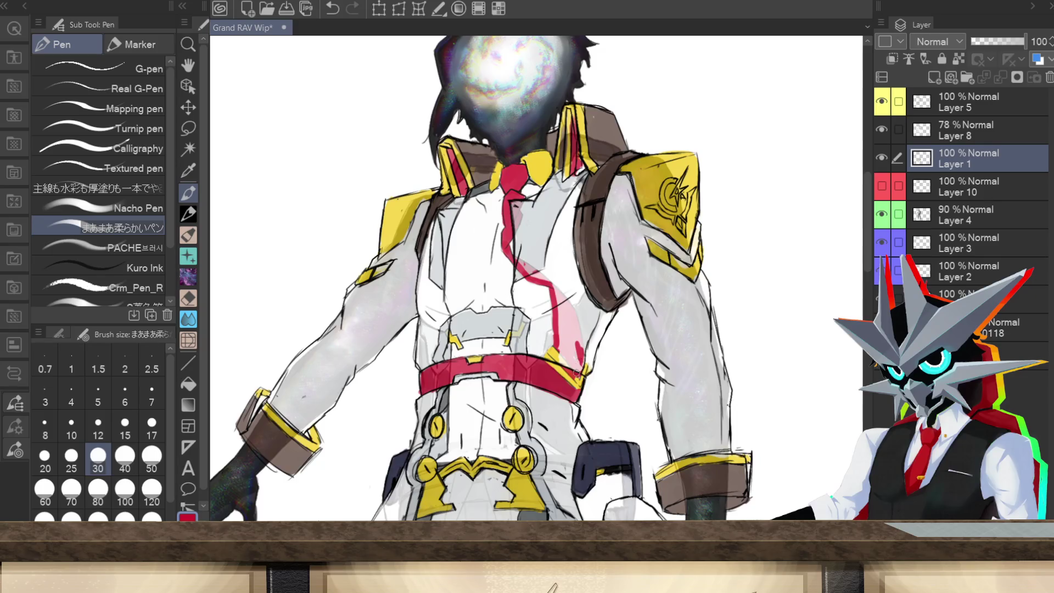
left_click(963, 135)
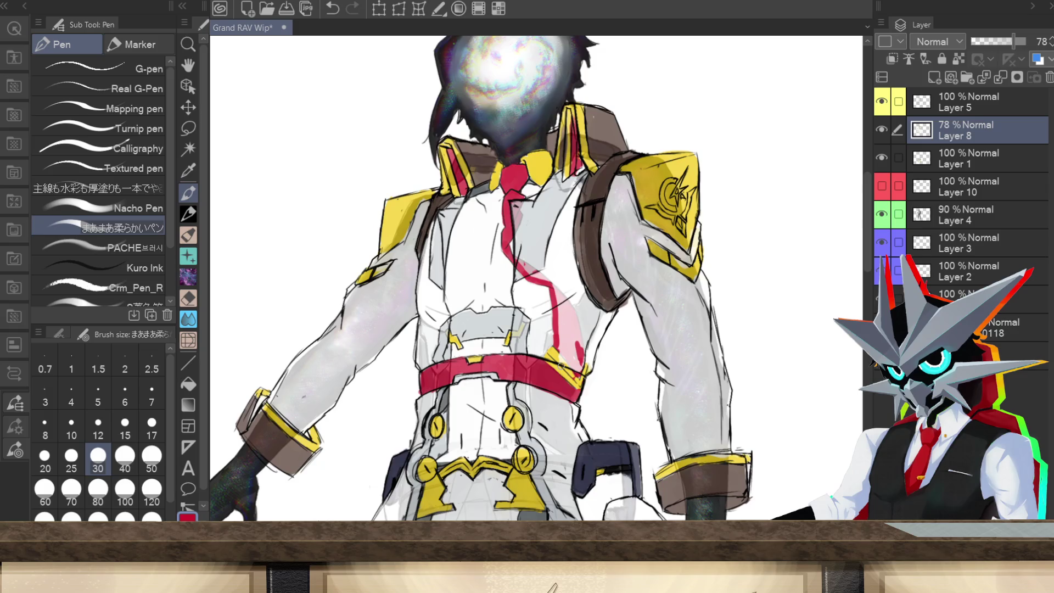
- Deepen the red sash on the chest and above the belt, then return Layer 8 to 100% opacity
mouse_move(566, 368)
left_mouse_down()
mouse_move(559, 357)
mouse_move(568, 368)
mouse_move(579, 343)
mouse_move(574, 311)
mouse_move(552, 285)
mouse_move(570, 335)
mouse_move(562, 345)
left_mouse_up()
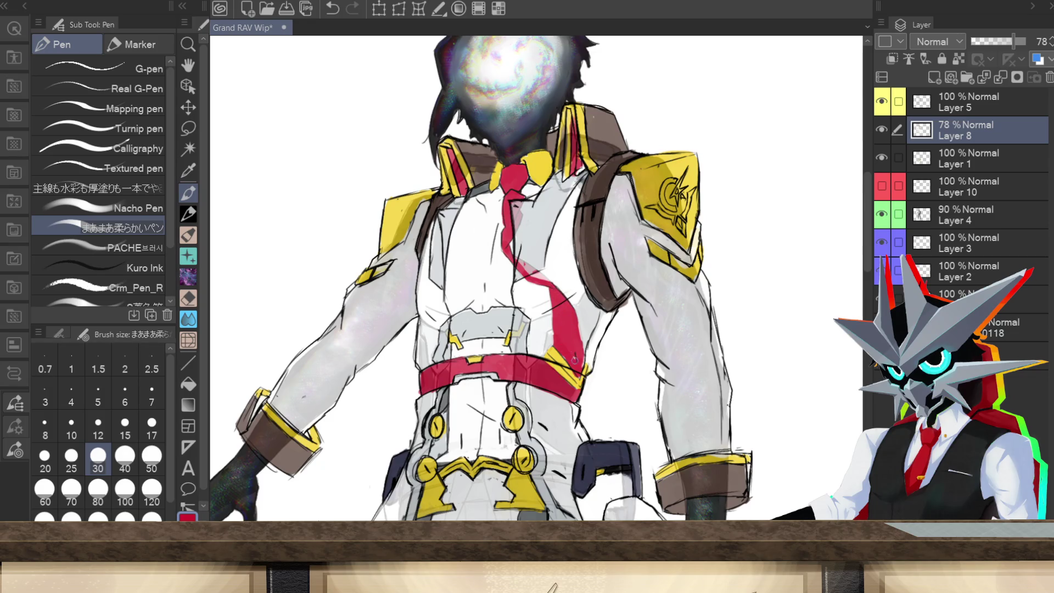
left_click_drag(516, 259, 531, 272)
left_click(960, 106)
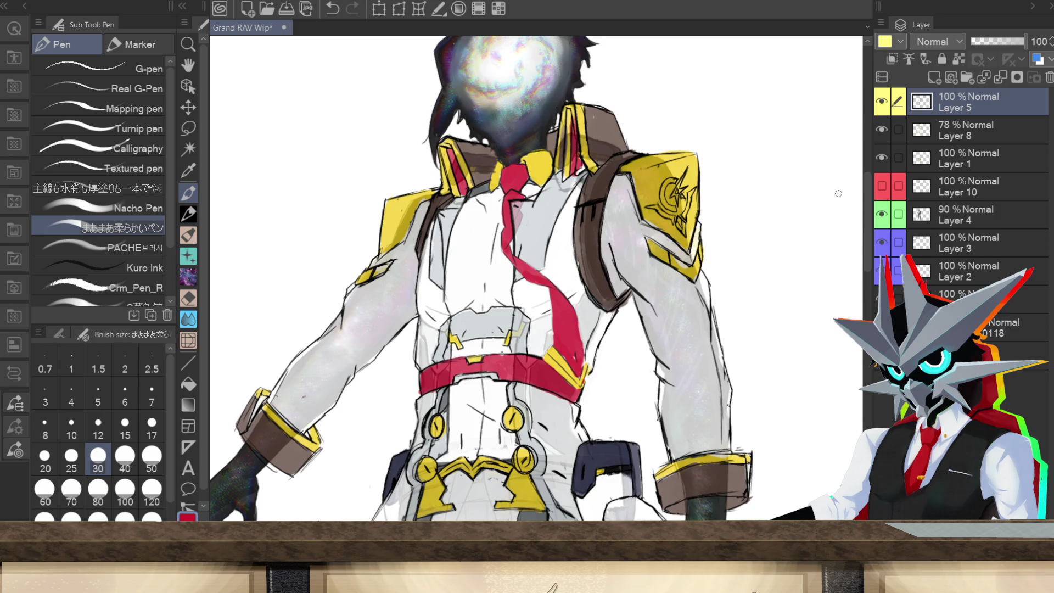
left_click(947, 241)
left_click(952, 163)
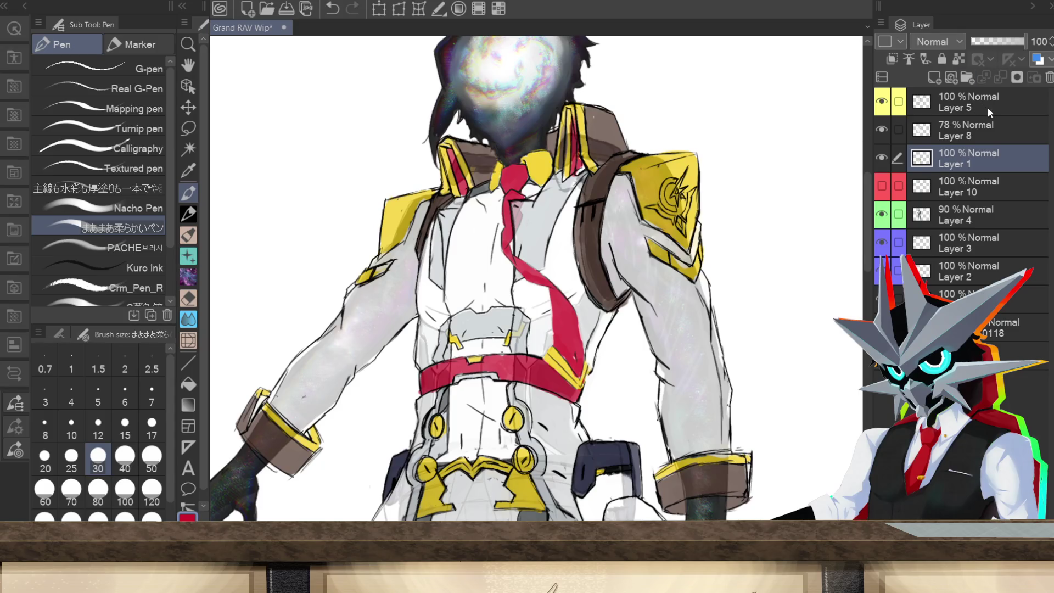
left_click(979, 127)
left_click_drag(1013, 41, 1025, 42)
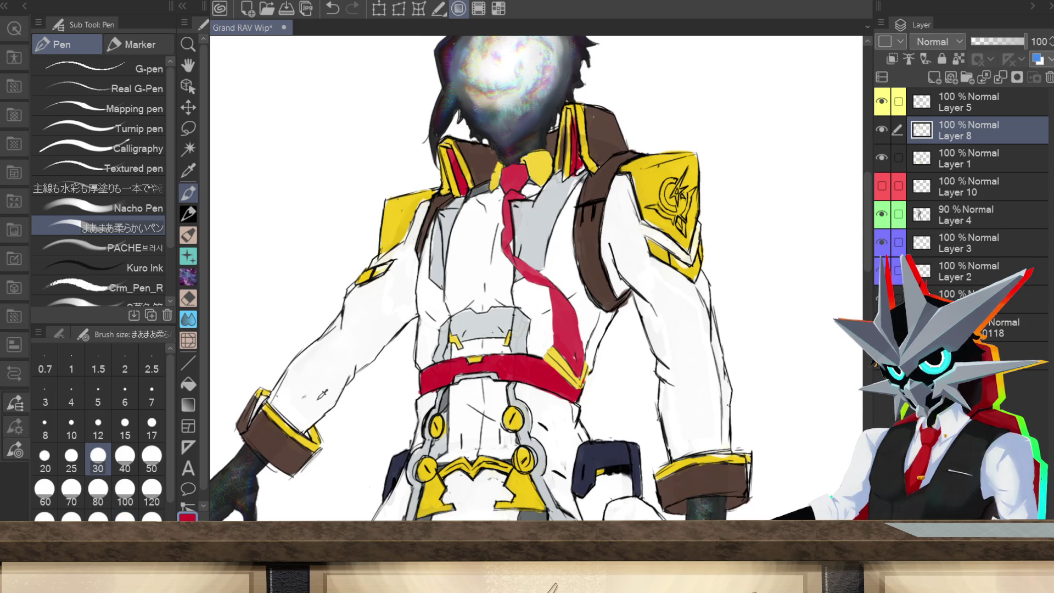
left_click(189, 217)
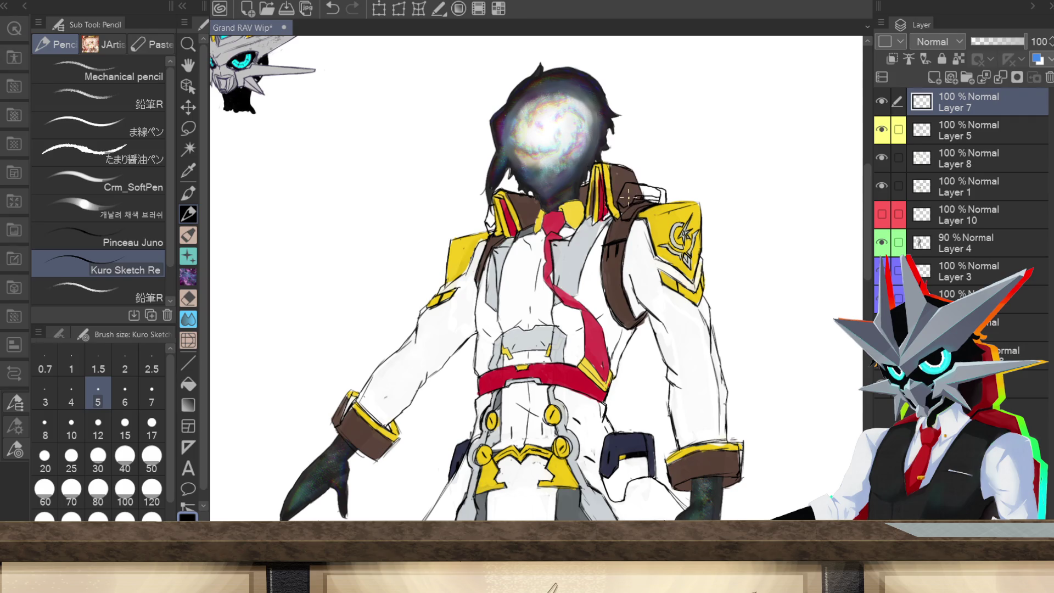
- On a new layer above Layer 5, paint a dark navy shoulder strap with the size-25 soft pen
left_click(936, 140)
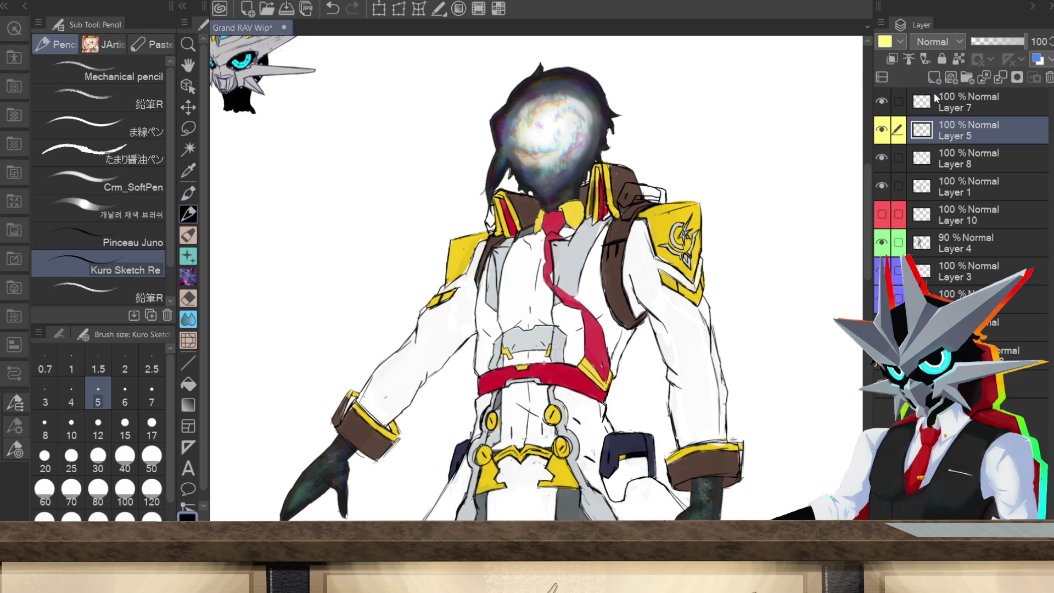
left_click(935, 77)
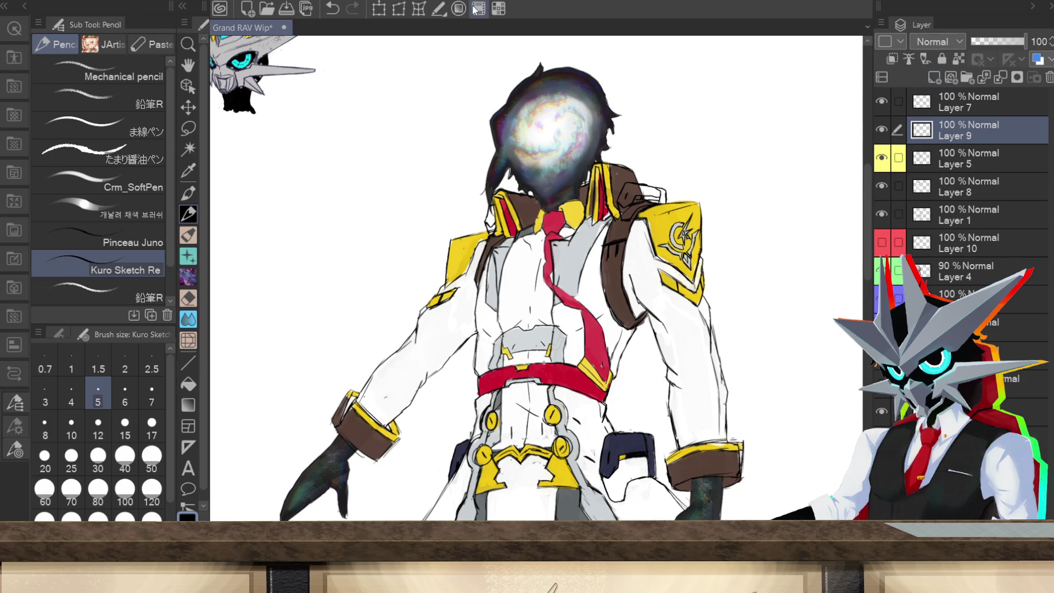
left_click(188, 193)
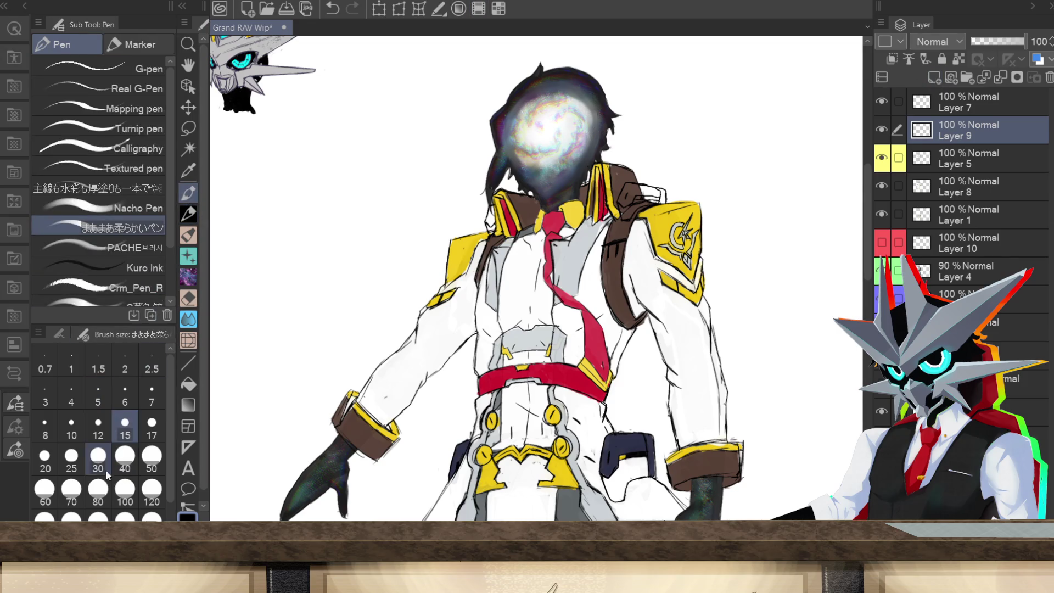
left_click(72, 460)
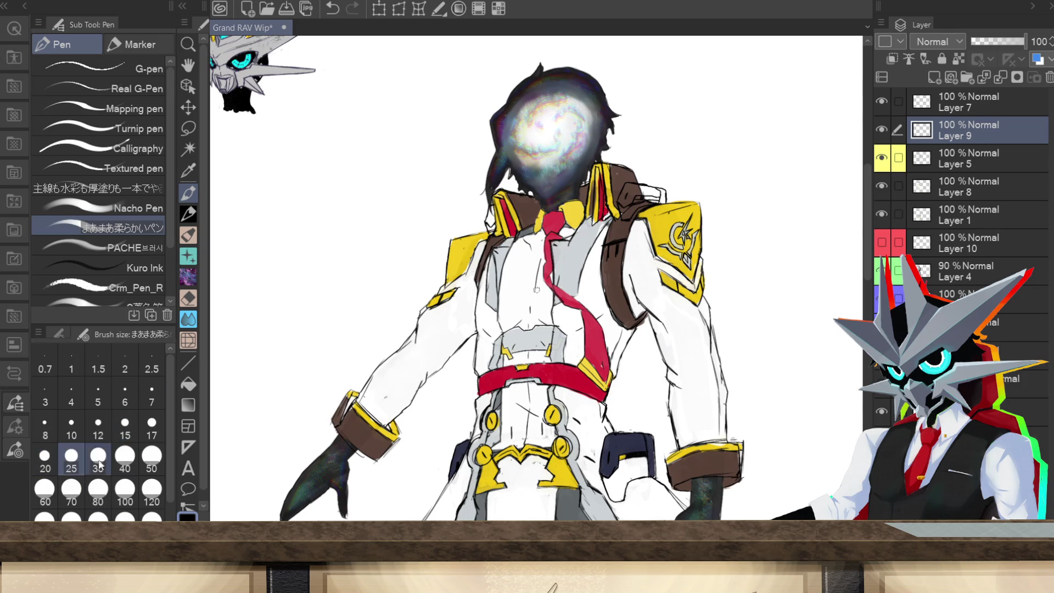
key("x")
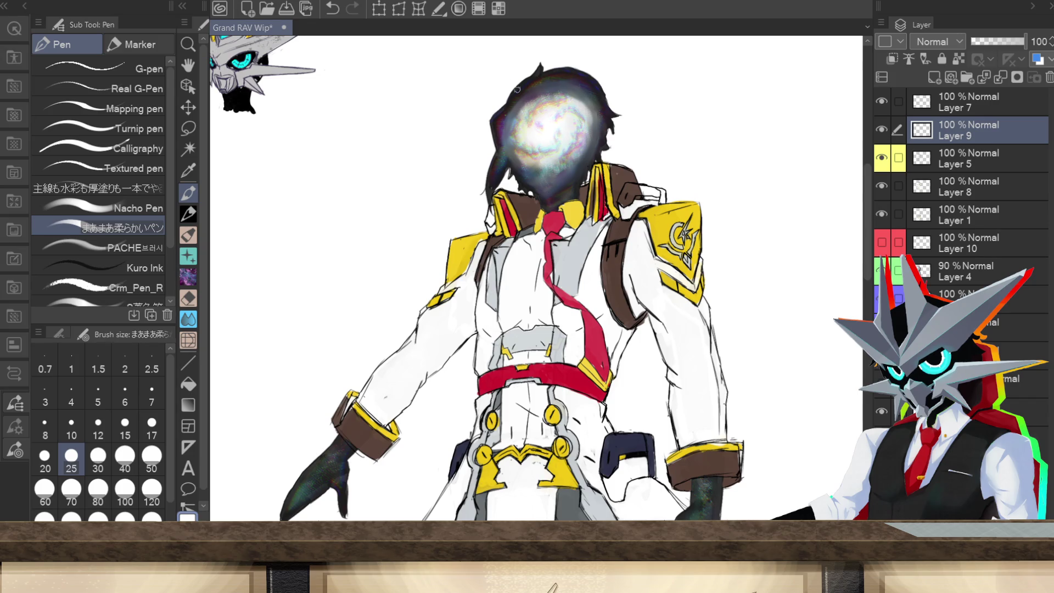
left_click(480, 9)
left_click_drag(625, 194, 662, 194)
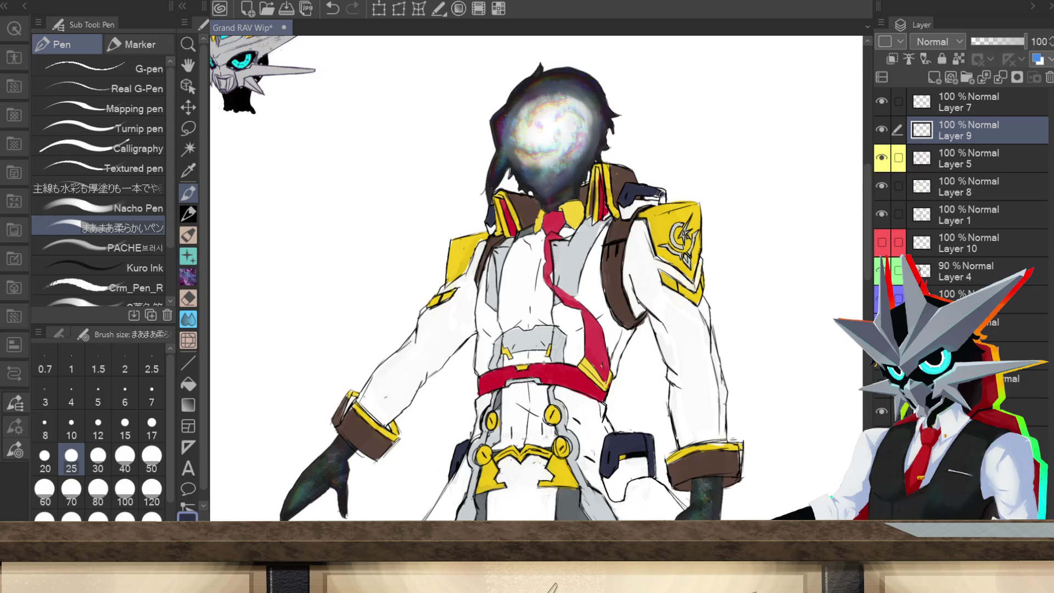
- Save the drawing and switch to sketching in pencil on Layer 7
key("ctrl+s")
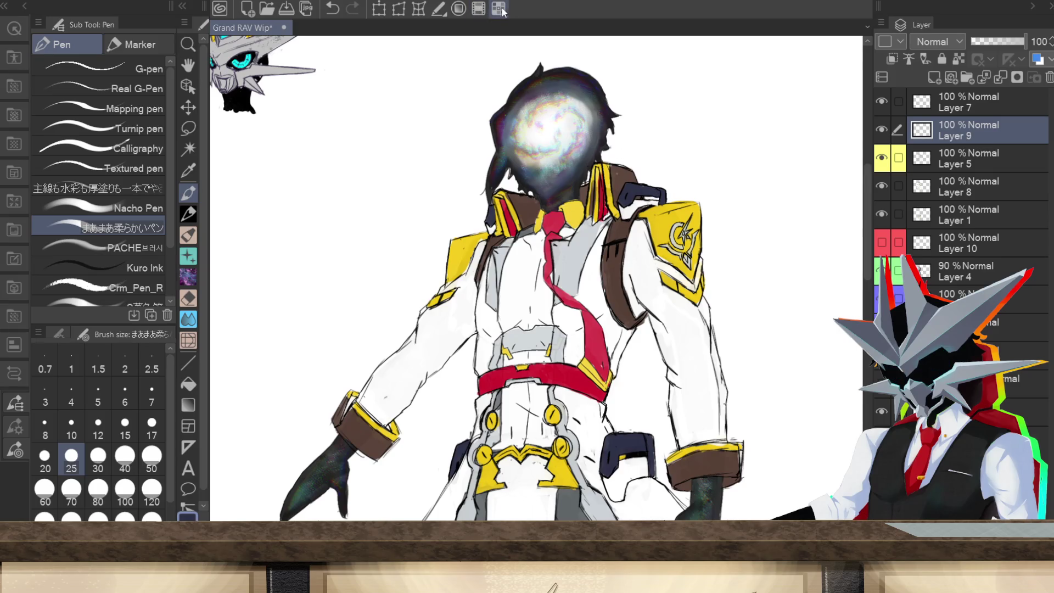
left_click(460, 9)
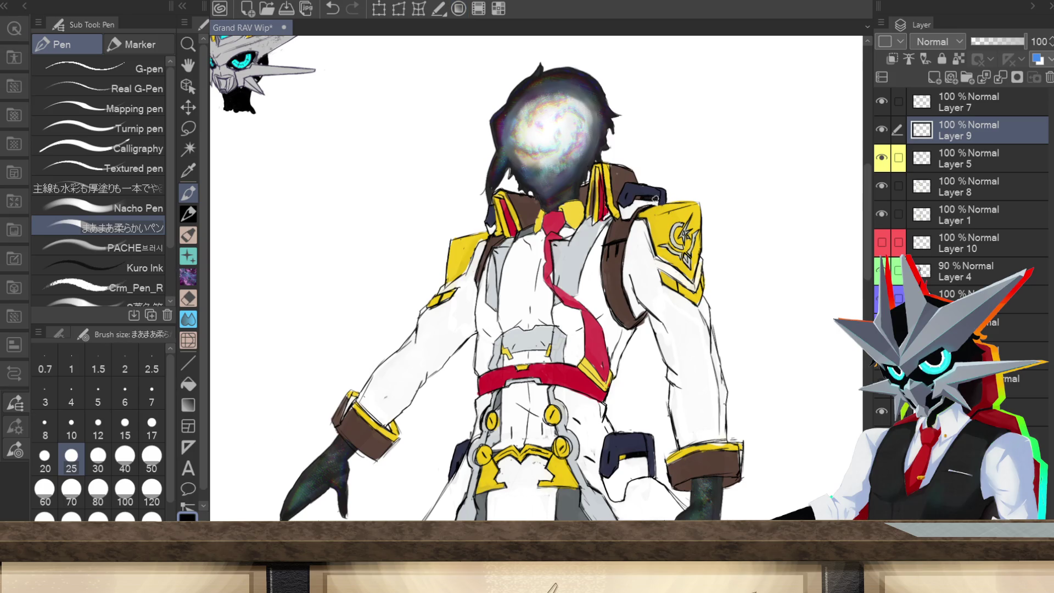
left_click(189, 215)
left_click(977, 106)
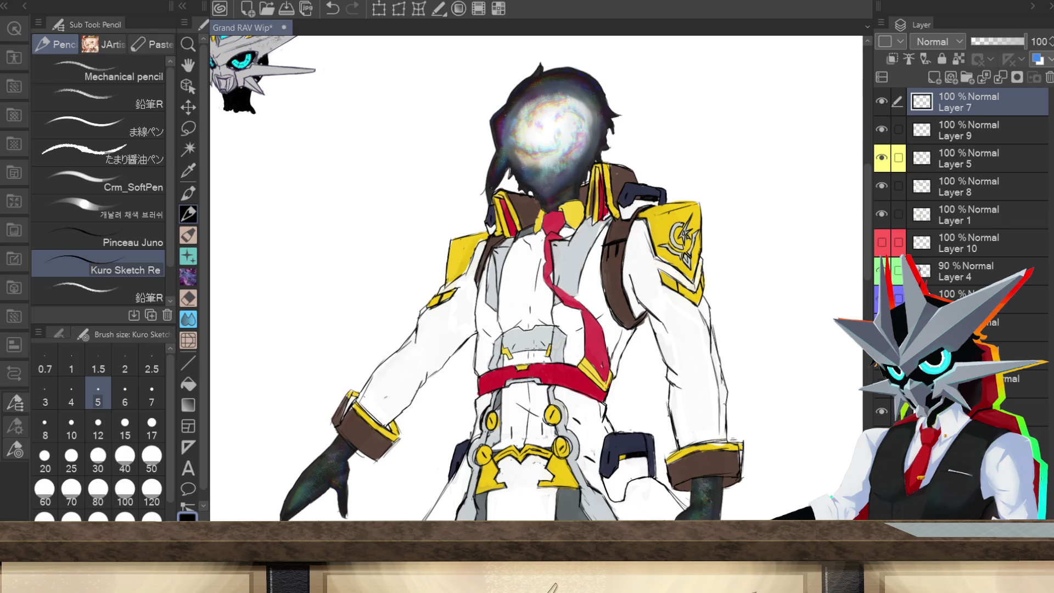
- Eyedrop the cuff's yellow, select Layer 9 and switch to the soft pen
left_click(373, 413, "alt")
left_click(920, 137)
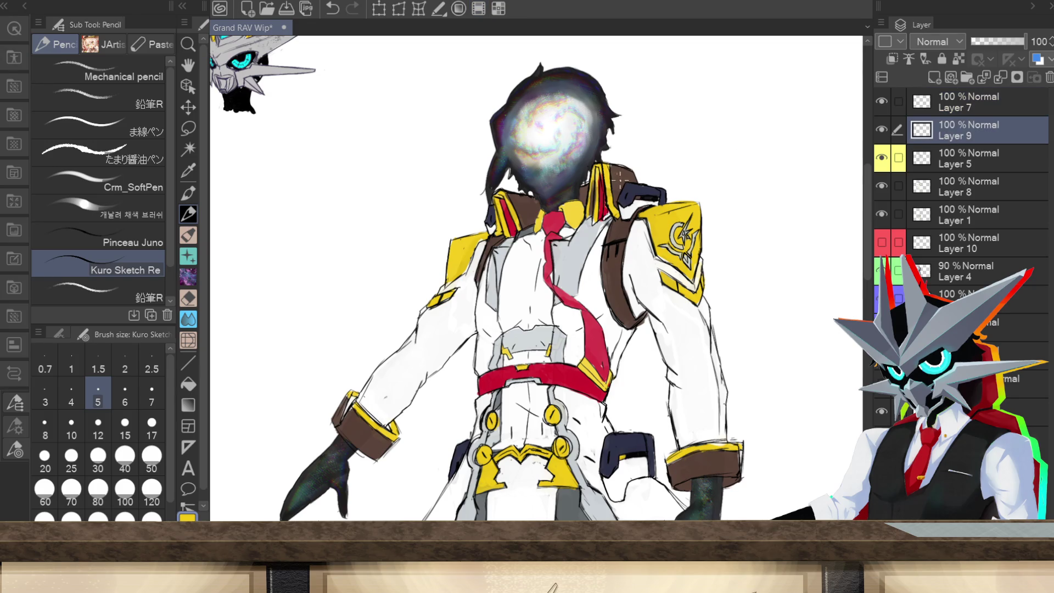
key("p")
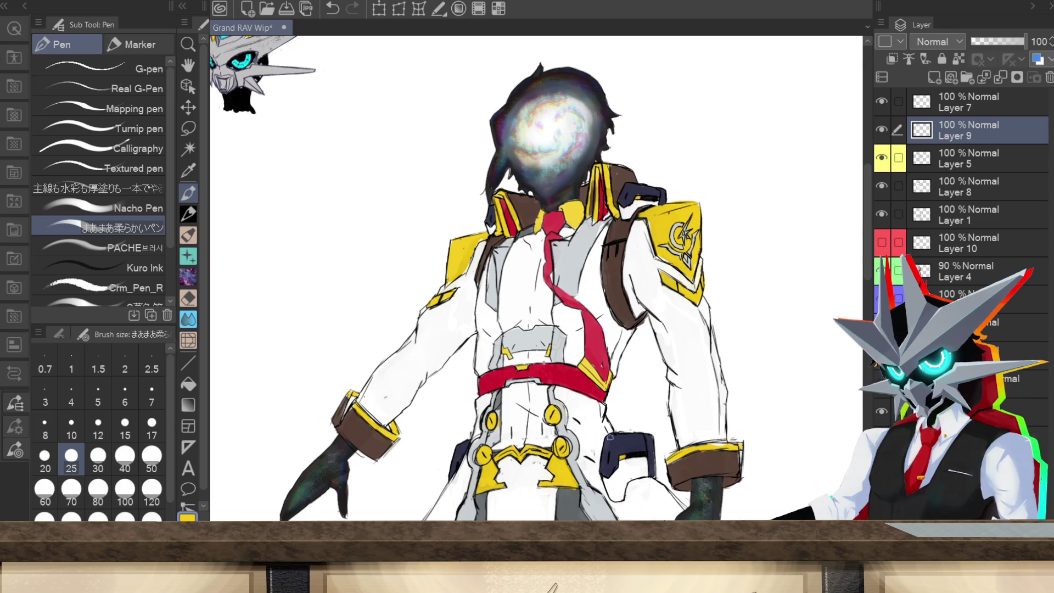
scroll(529, 283, "down", 3)
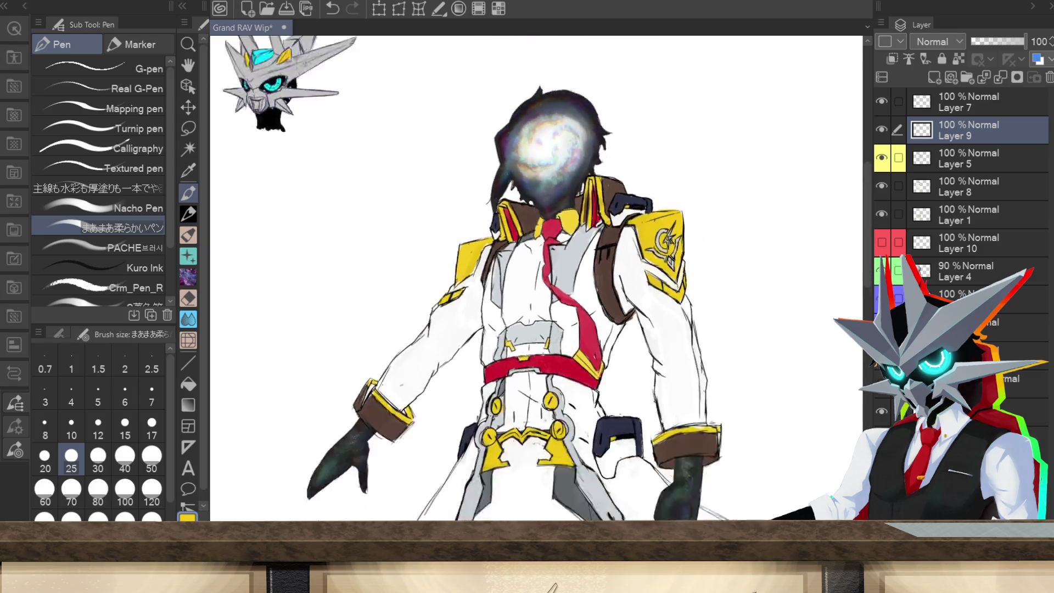
- Zoom out to the whole sheet and show Layer 10's spiky helmet over the galaxy head
scroll(536, 278, "down", 5)
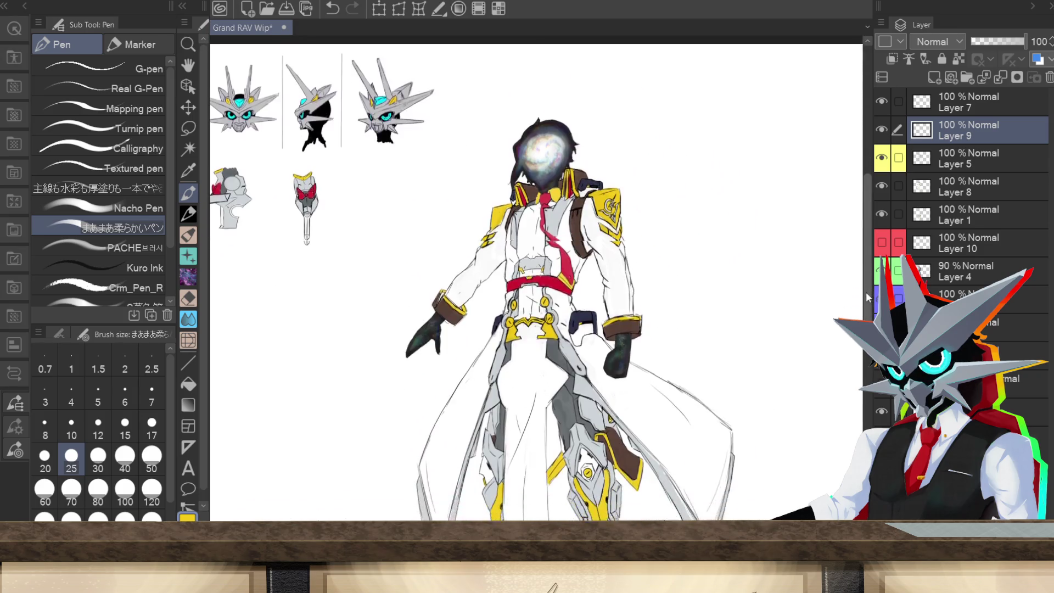
scroll(866, 358, "up", 2)
scroll(866, 358, "down", 3)
scroll(866, 358, "down", 1)
key("ctrl+minus")
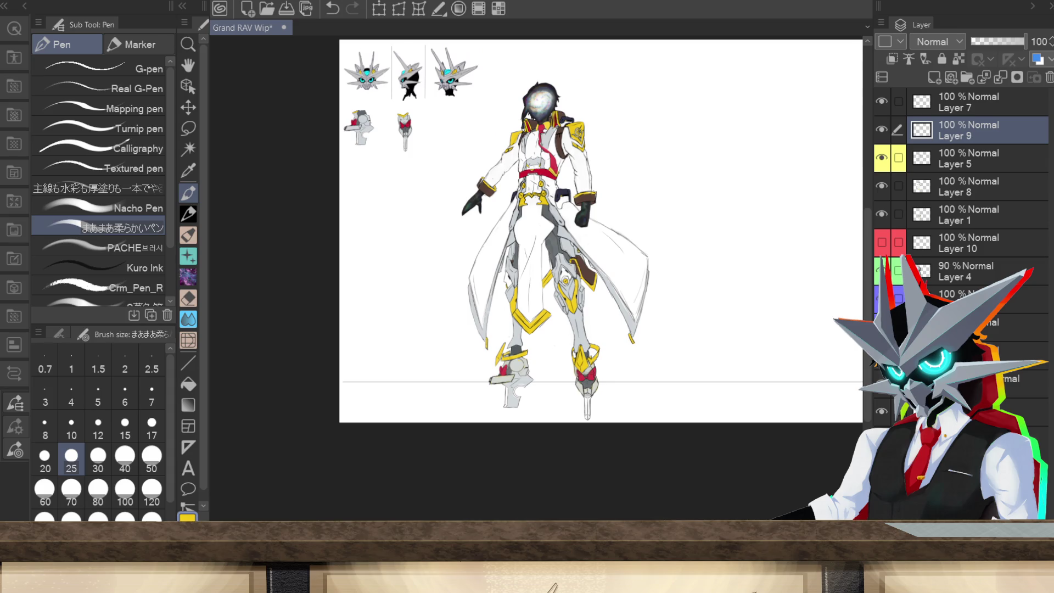
left_click(1024, 384)
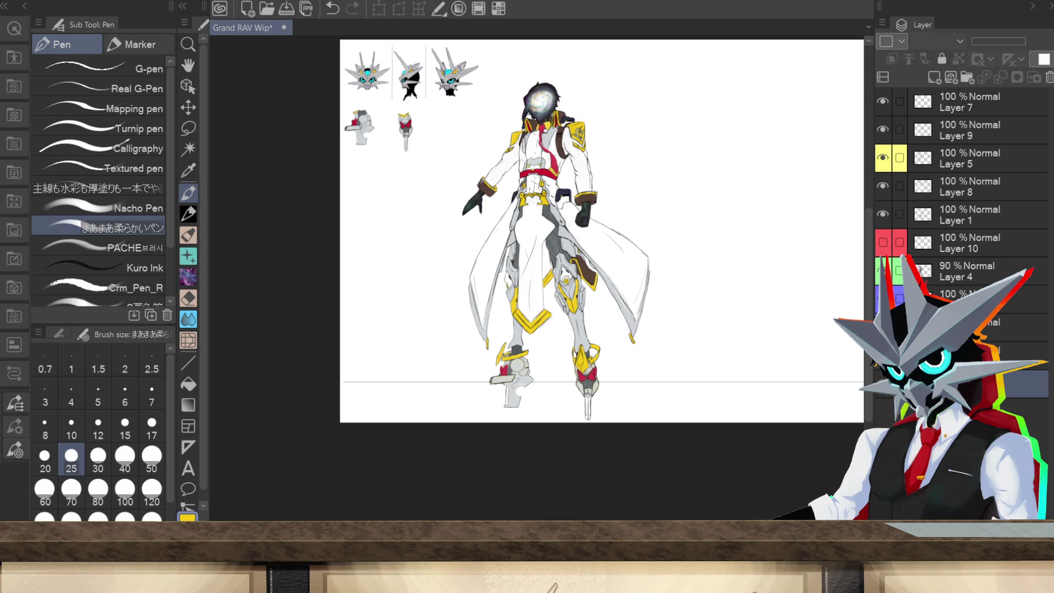
left_click(882, 242)
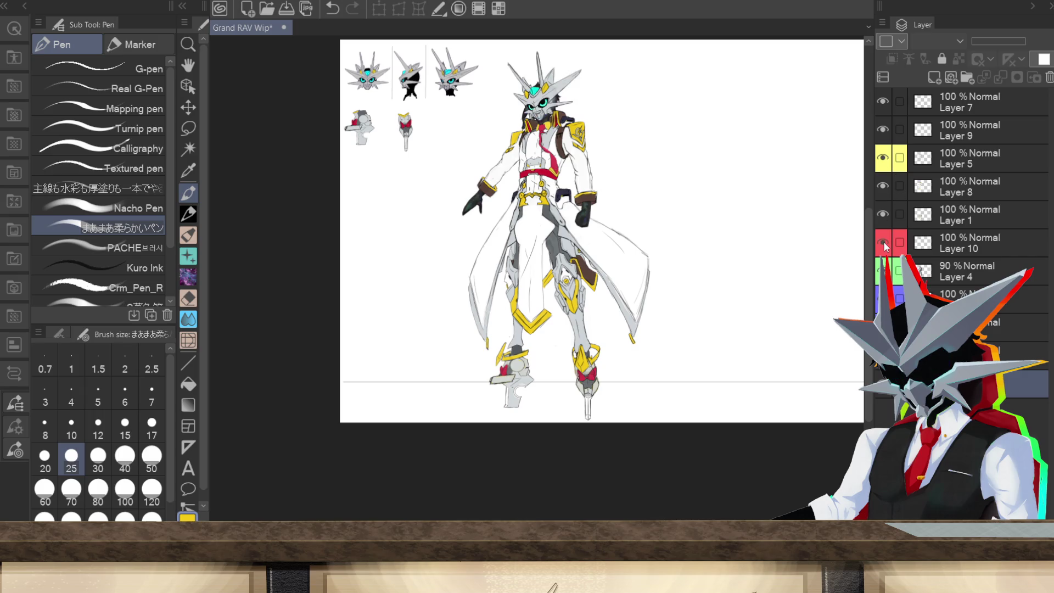
- Delete Layer 7 and Layer 9 from the layer stack
left_click(882, 129)
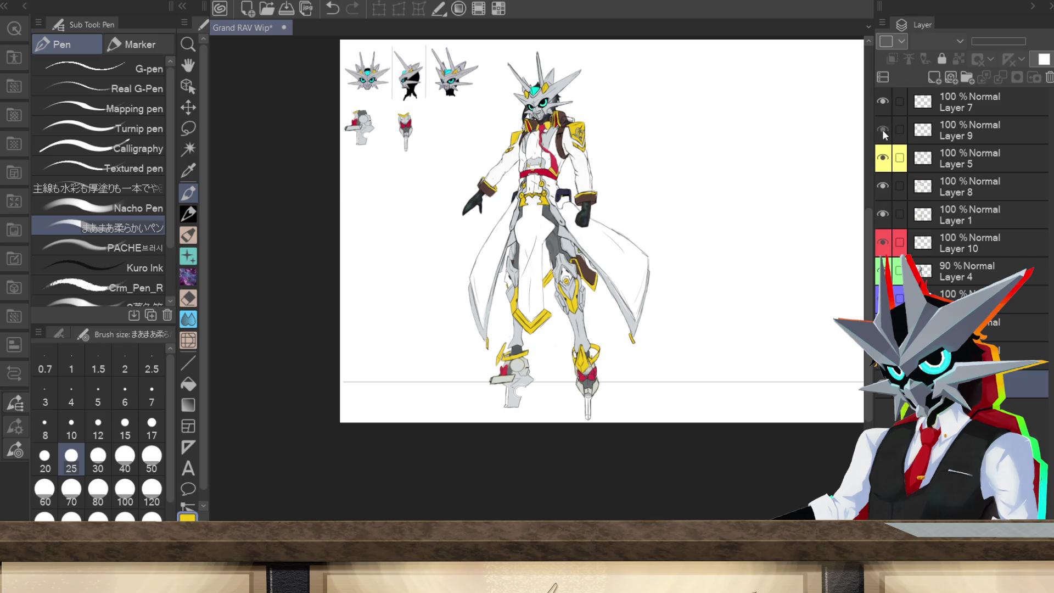
left_click(981, 97)
key("ctrl+e")
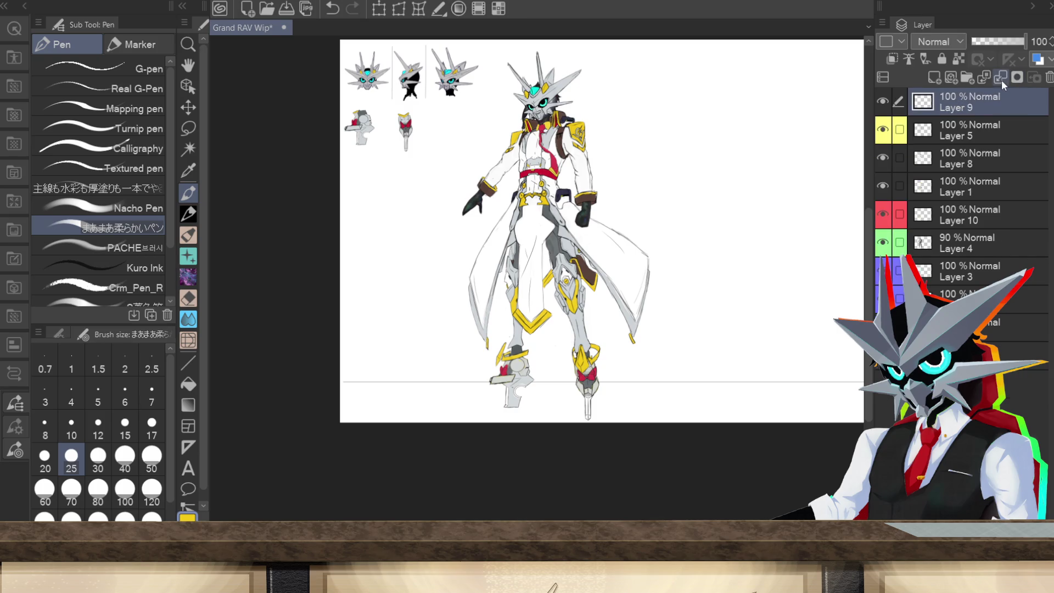
left_click(881, 101)
key("ctrl+e")
- Merge Layer 5 into the layer below and hide the leg armour to reveal grey trousers
left_click(882, 104)
left_click(882, 104)
left_click(1000, 80)
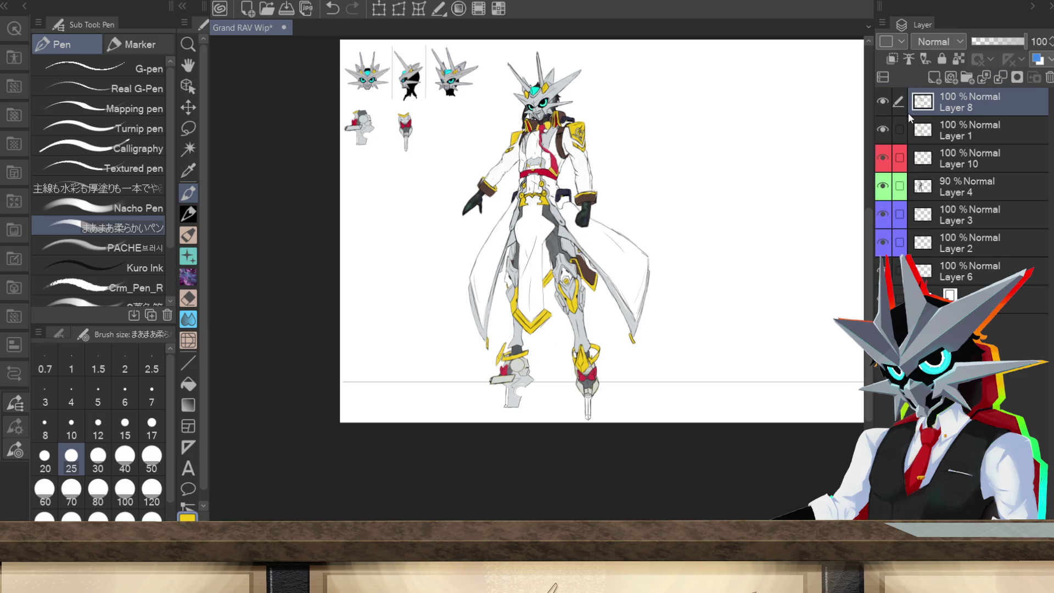
left_click(881, 105)
left_click(882, 105)
left_click(880, 129)
left_click(879, 129)
left_click(879, 129)
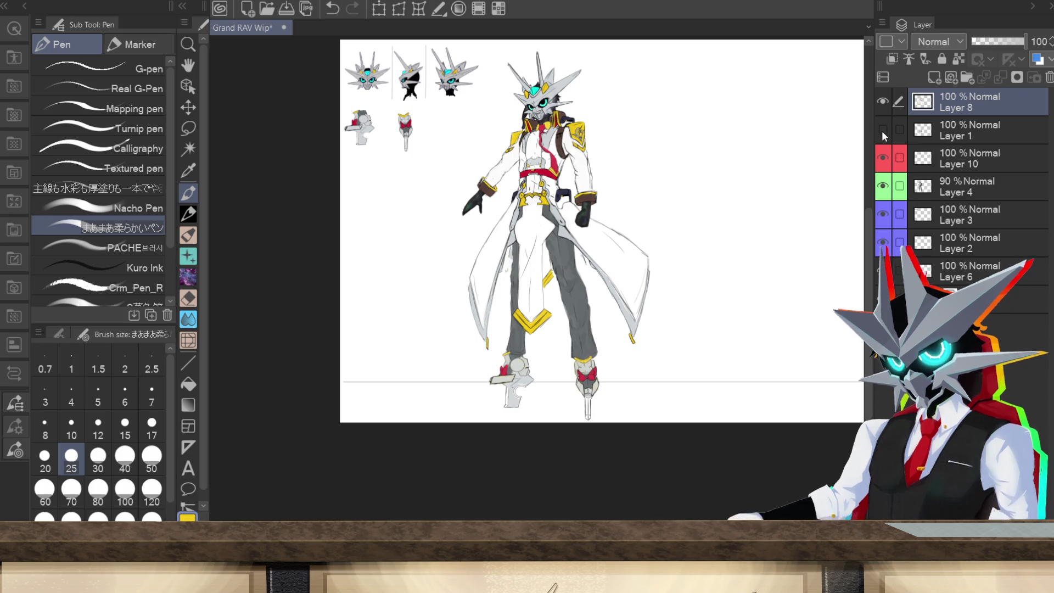
- Toggle Layer 1's leg armour on and off to compare it with plain grey trousers
scroll(533, 290, "up", 3)
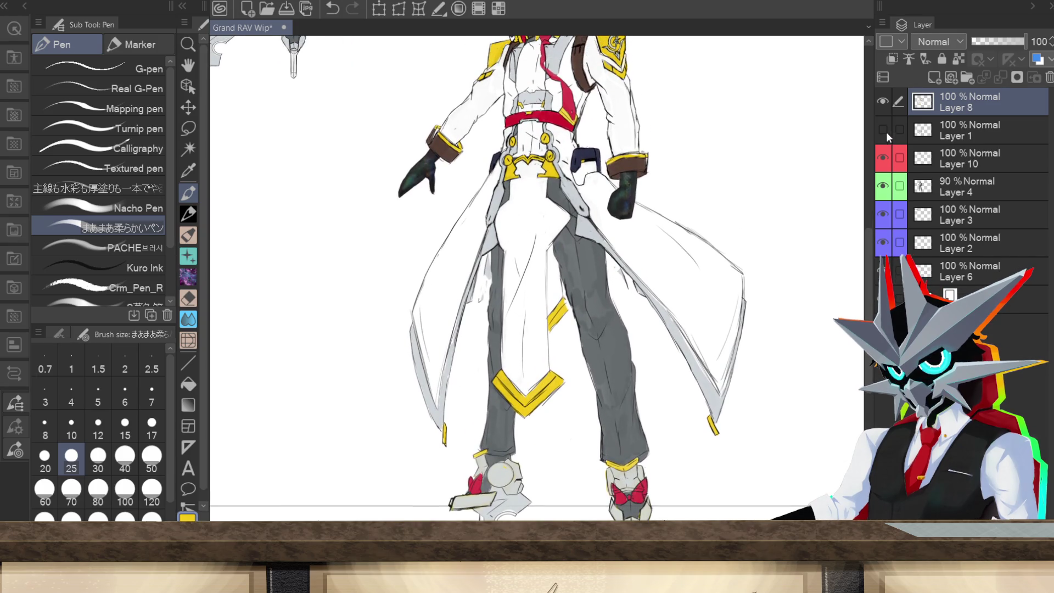
left_click(882, 129)
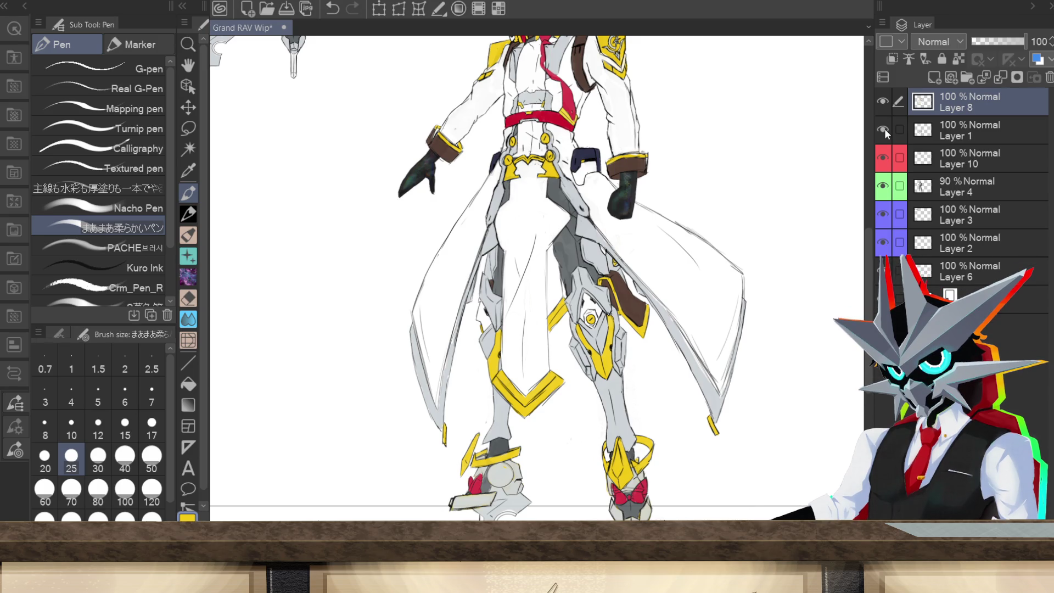
left_click(884, 129)
left_click(885, 130)
left_click(885, 130)
left_click(885, 130)
left_click(885, 130)
left_click(885, 131)
- Keep the grey trousers by hiding the leg armour, dab white near the collar, then select Layer 4
left_click(953, 131)
left_click(937, 79)
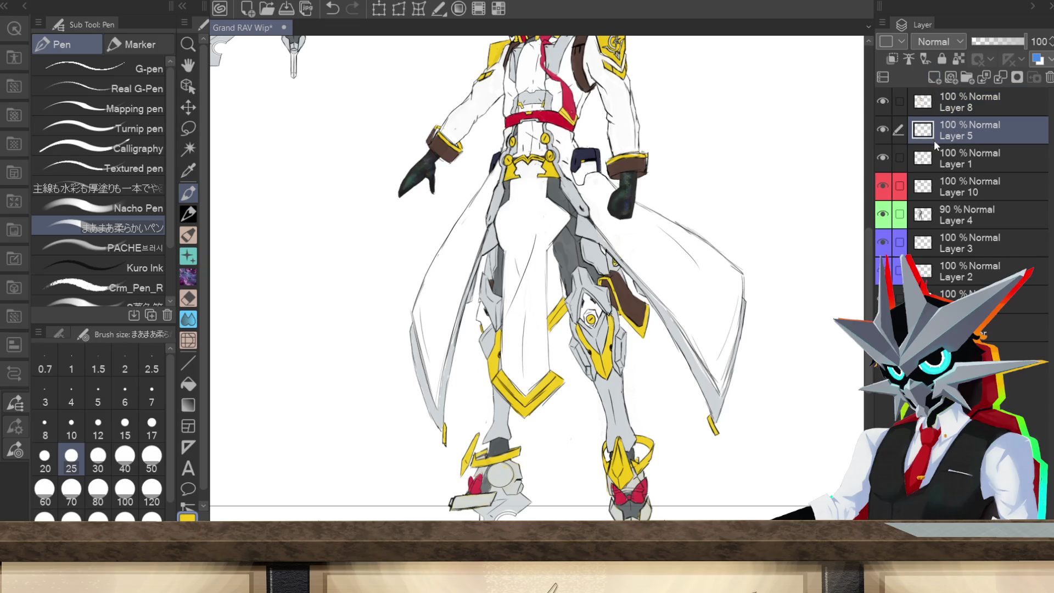
key("ctrl+z")
left_click(966, 107)
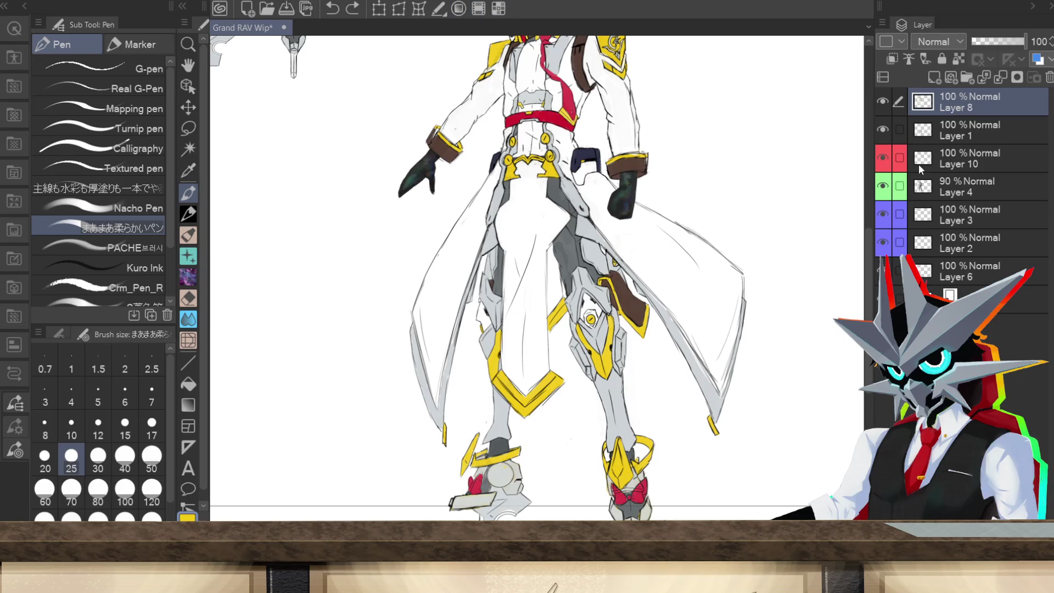
left_click(882, 130)
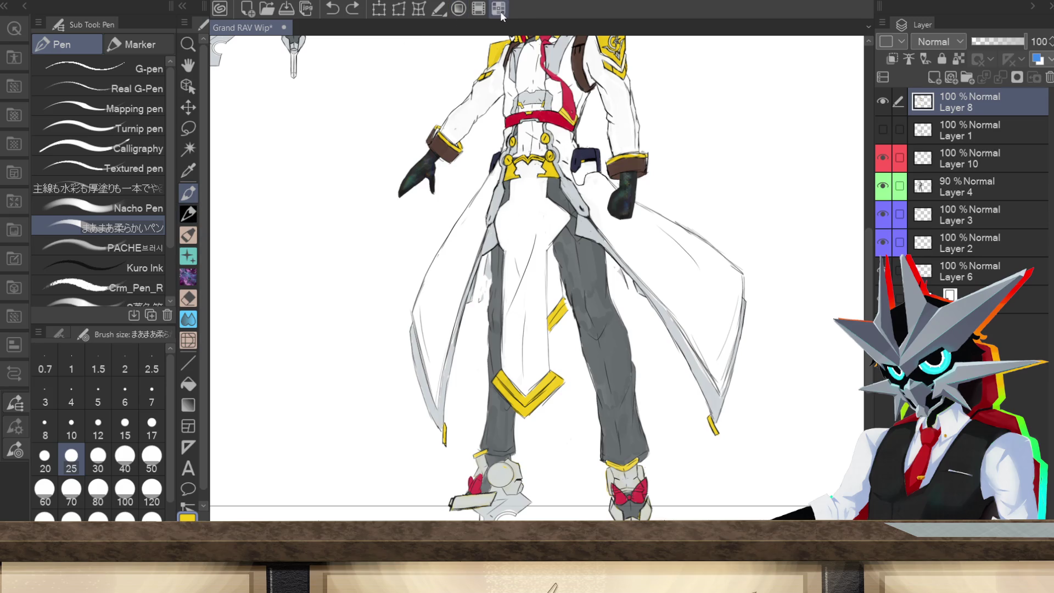
left_click(262, 418, "alt")
left_click_drag(583, 108, 588, 101)
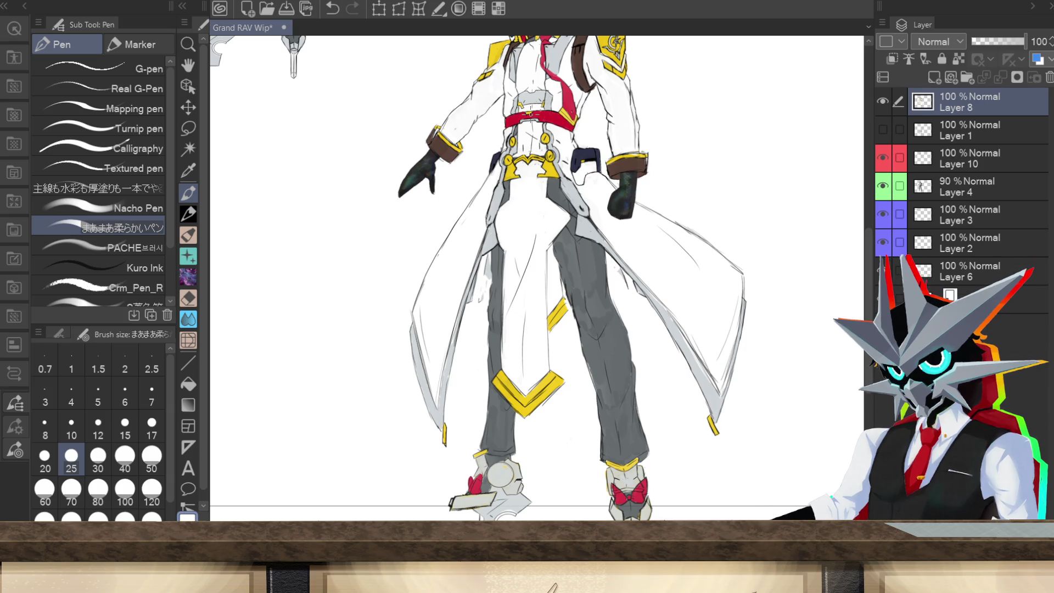
left_click(958, 193)
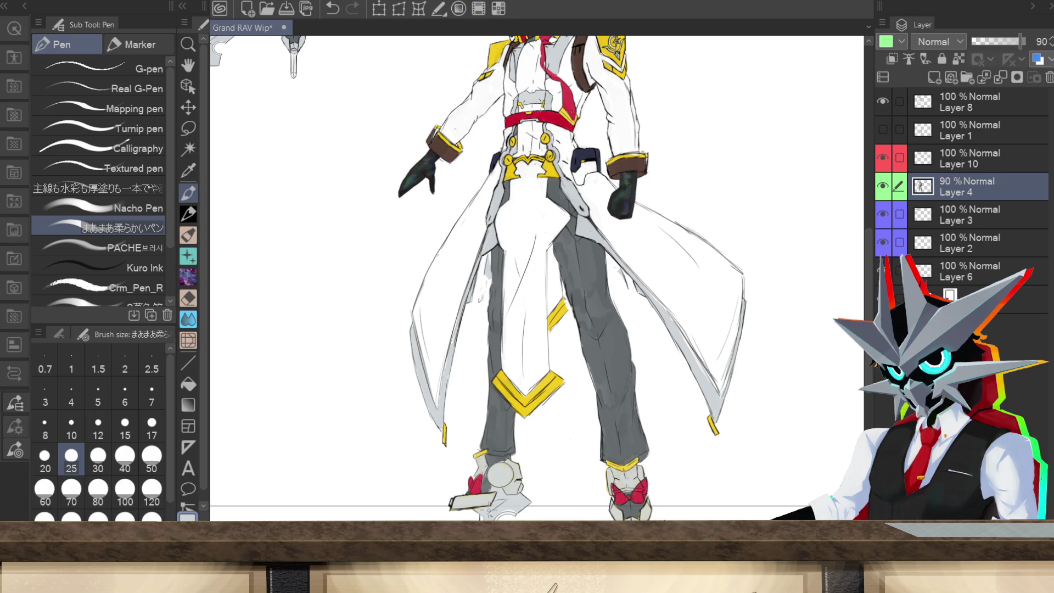
- Add a new layer of light grey fold strokes on the coat and move it below trousers Layer 4
left_click(883, 187)
left_click(884, 188)
left_click(884, 159)
left_click(883, 158)
left_click(935, 76)
left_click_drag(485, 272, 480, 291)
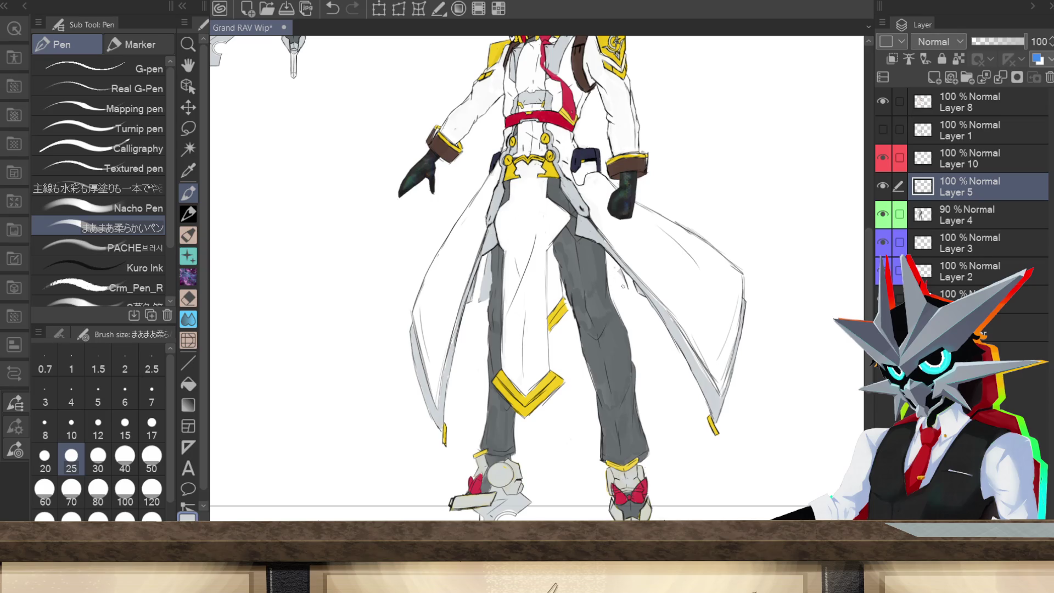
mouse_move(625, 288)
left_mouse_down()
mouse_move(610, 287)
mouse_move(608, 267)
left_mouse_up()
left_click_drag(615, 273, 614, 284)
left_click_drag(971, 189, 967, 227)
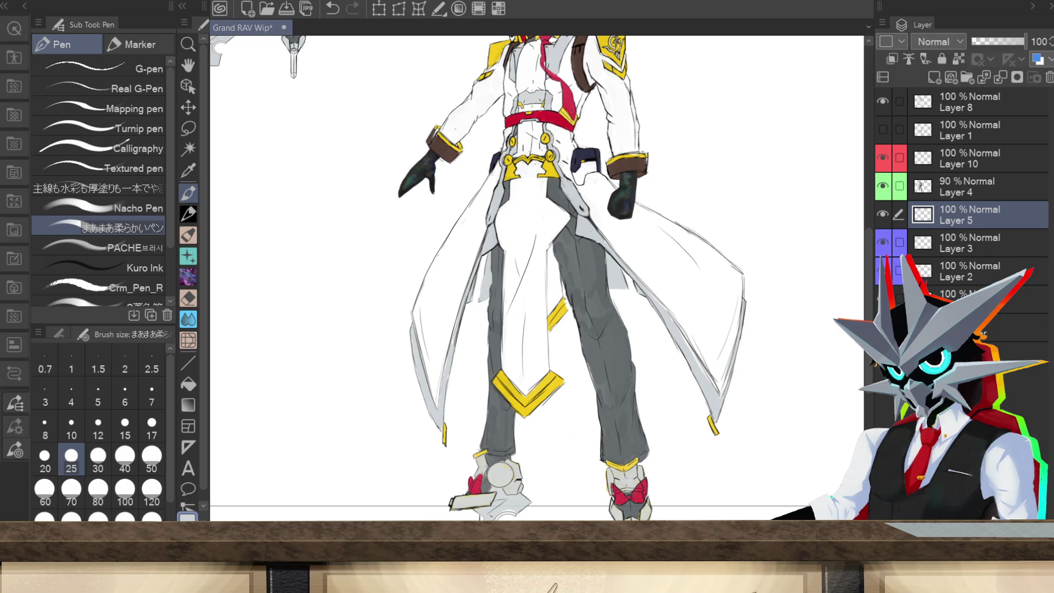
scroll(682, 413, "down", 5)
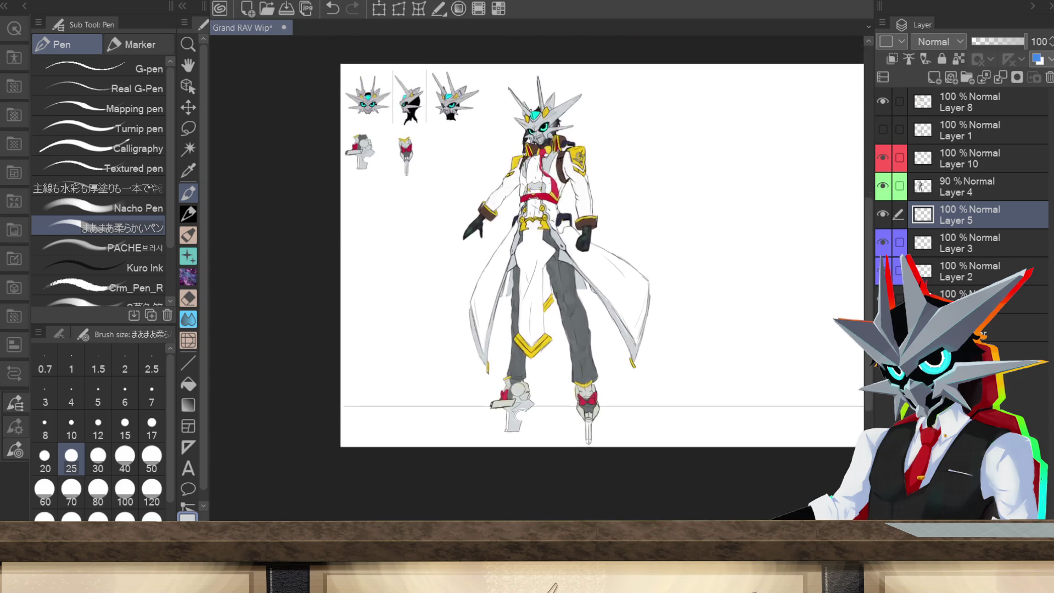
- Show Layer 1's yellow leg armour again, zoom in on the figure, and make Layer 8 active
left_click(882, 130)
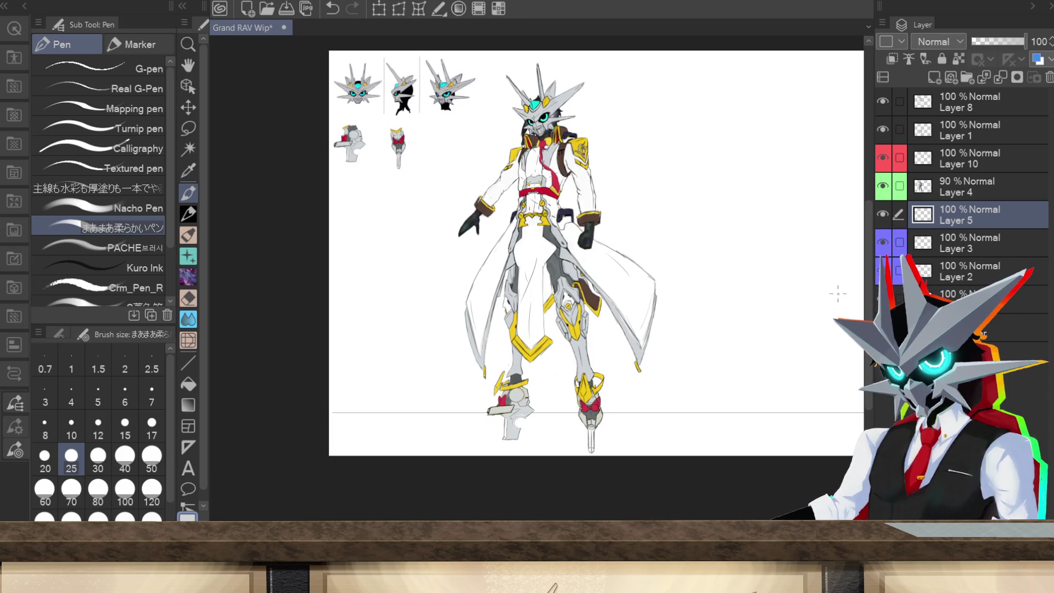
scroll(870, 213, "up", 1)
scroll(870, 213, "up", 4)
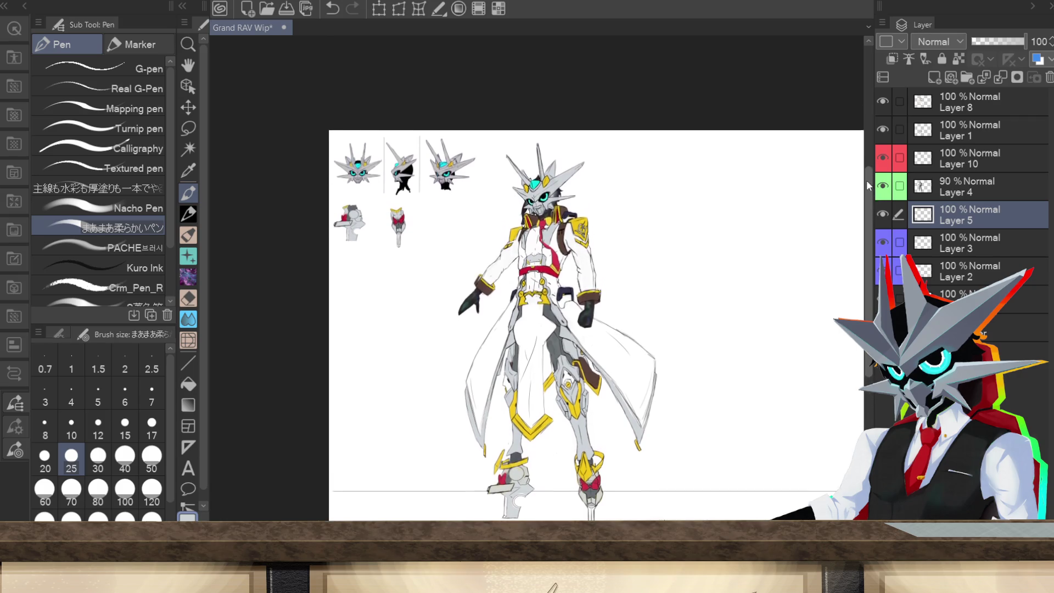
key("ctrl+plus")
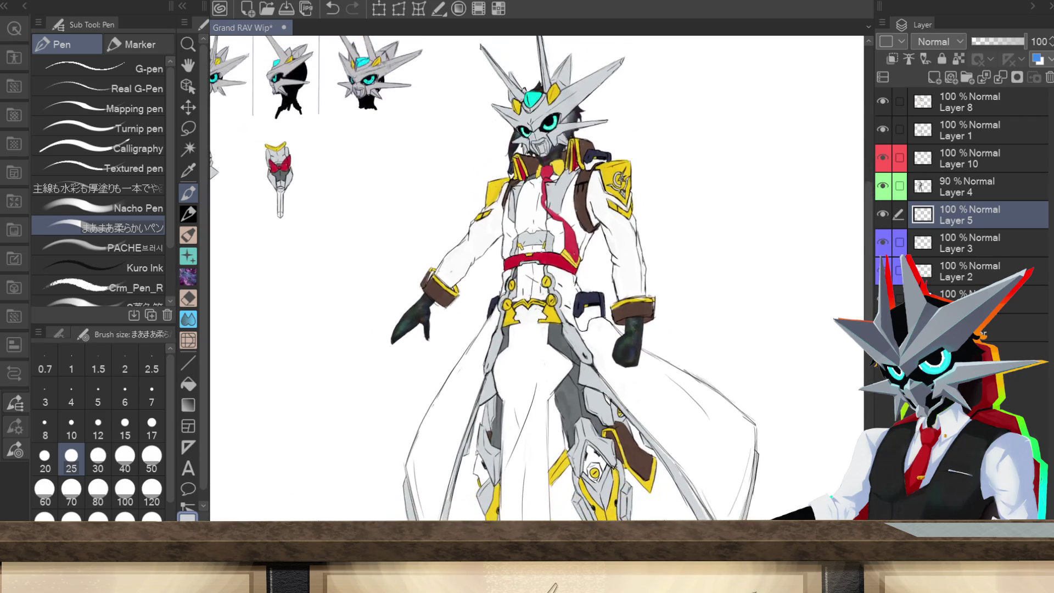
mouse_move(869, 238)
left_mouse_down()
mouse_move(868, 311)
mouse_move(864, 242)
left_mouse_up()
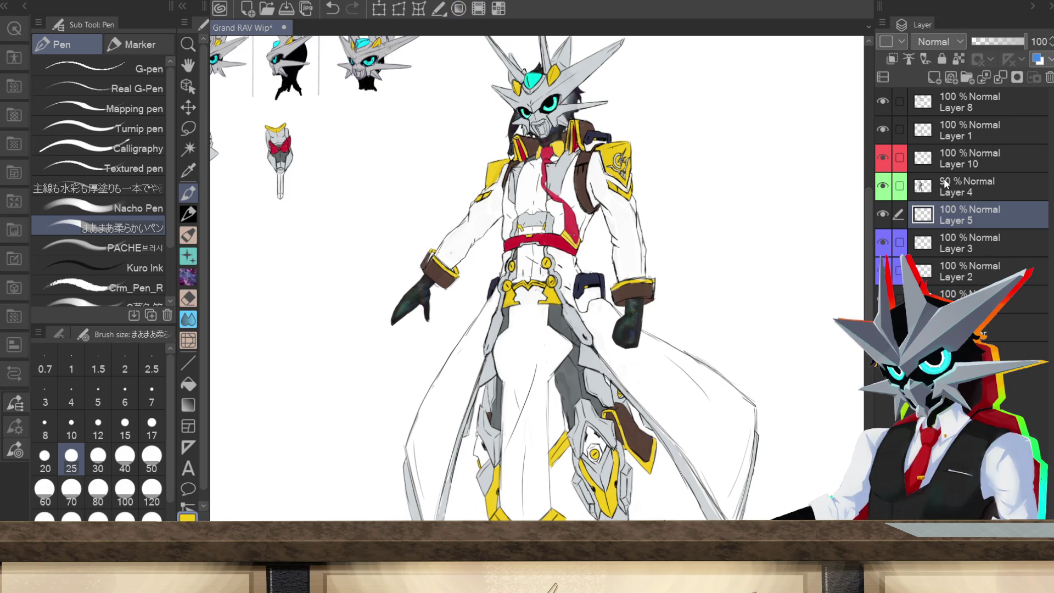
left_click(962, 111)
left_click(883, 129)
left_click(883, 130)
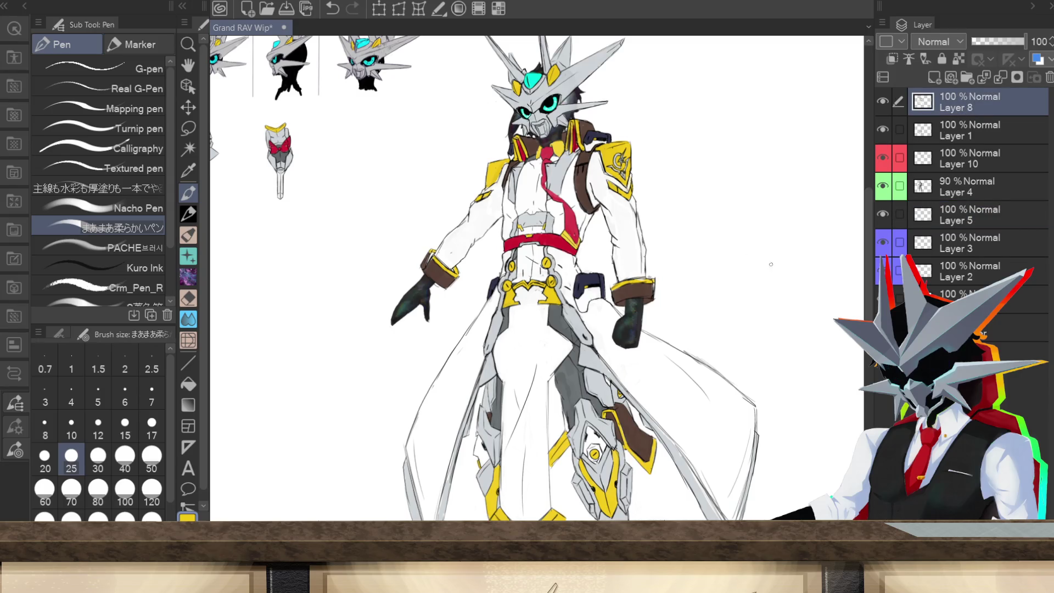
- Zoom in and paint yellow strokes on the nearer dark glove on Layer 8, undoing stray ones
key("ctrl+plus")
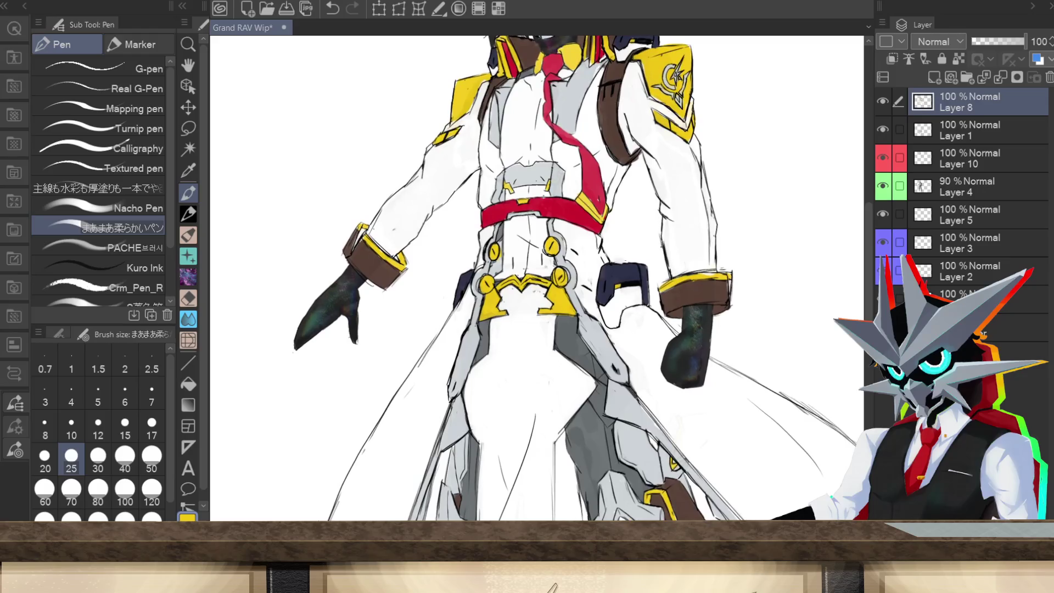
scroll(560, 278, "right", 3)
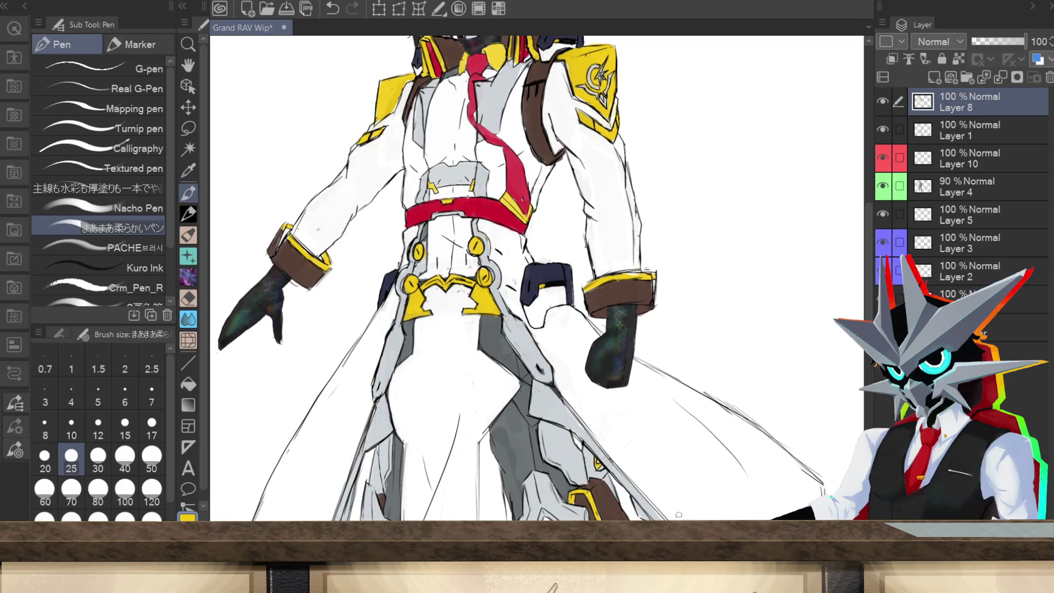
left_click(956, 131)
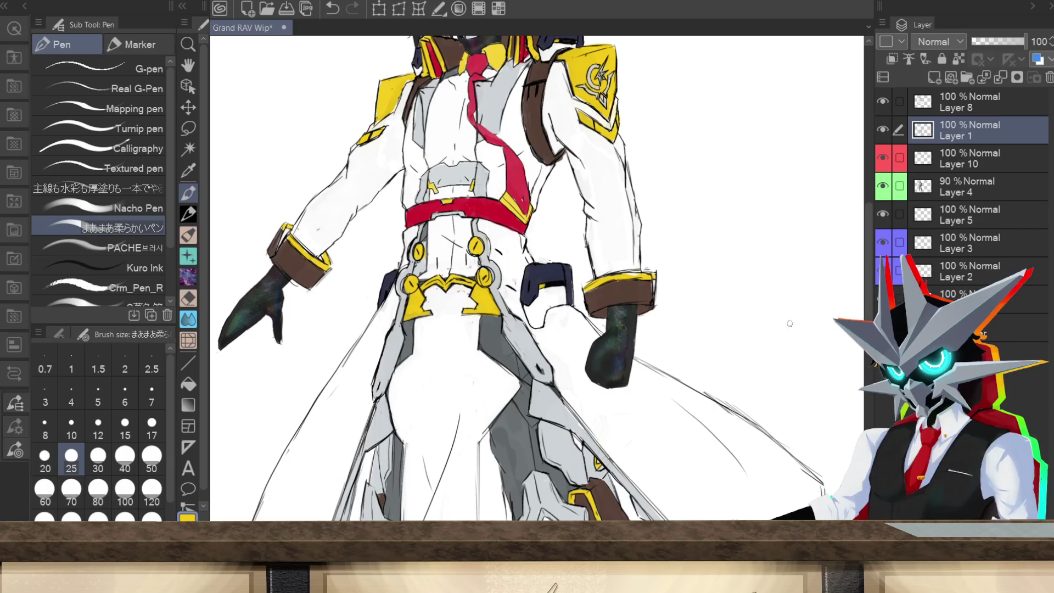
left_click(609, 383)
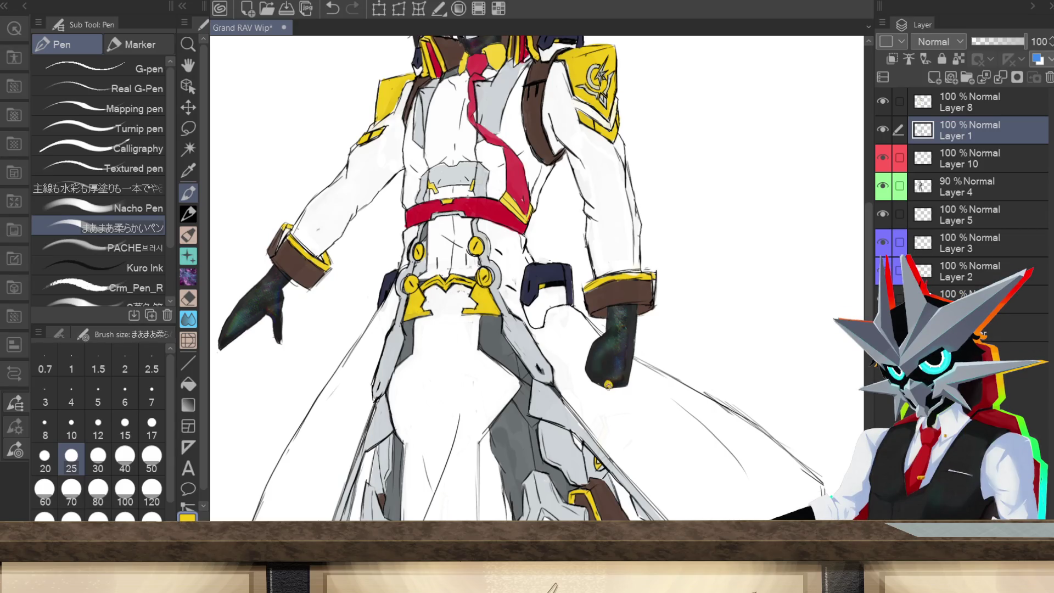
left_click_drag(608, 383, 611, 374)
key("ctrl+z")
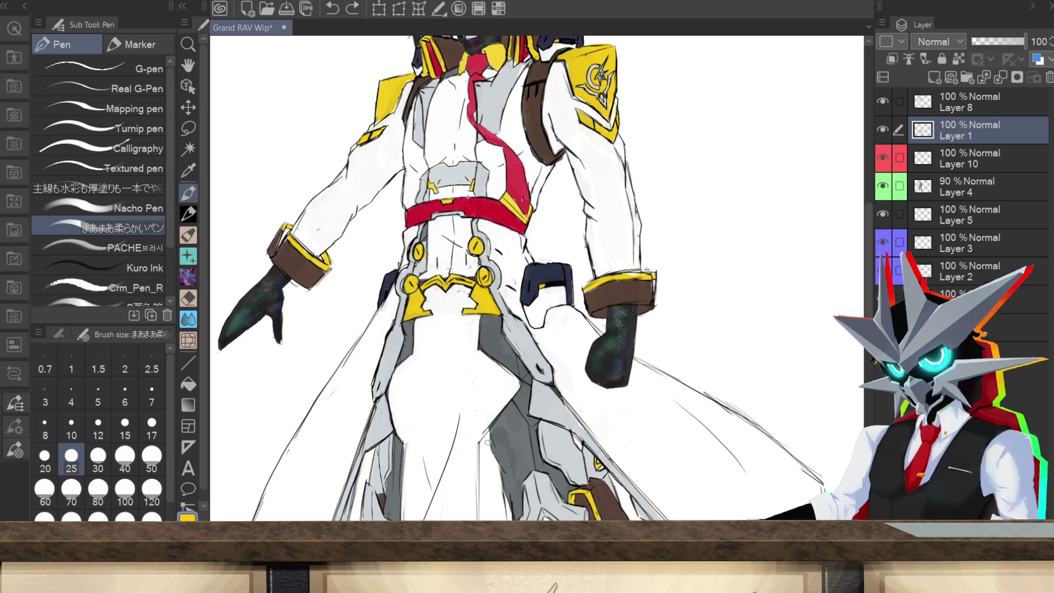
left_click(969, 102)
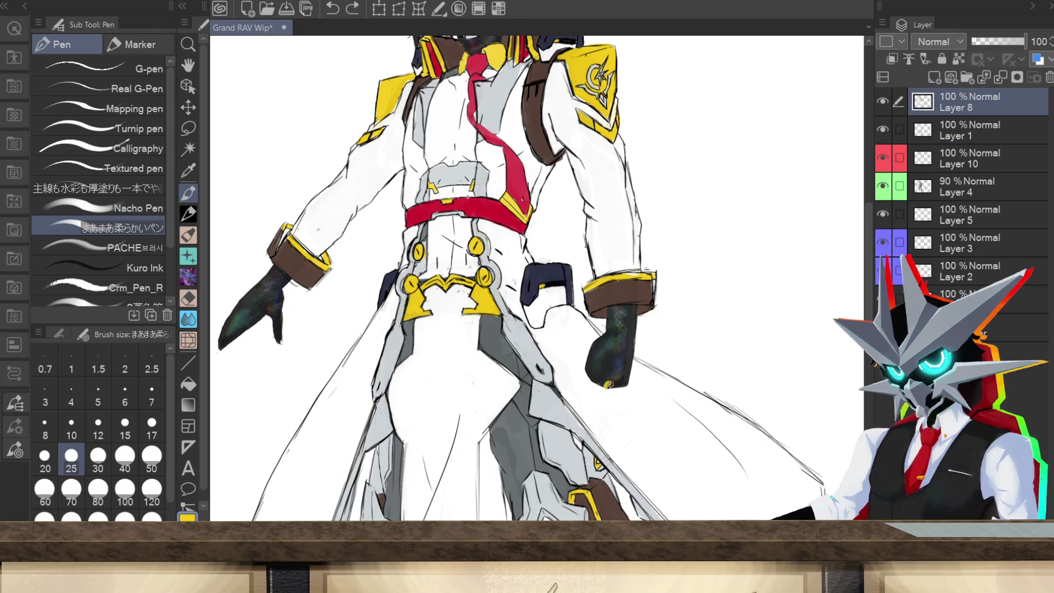
left_click_drag(607, 386, 610, 377)
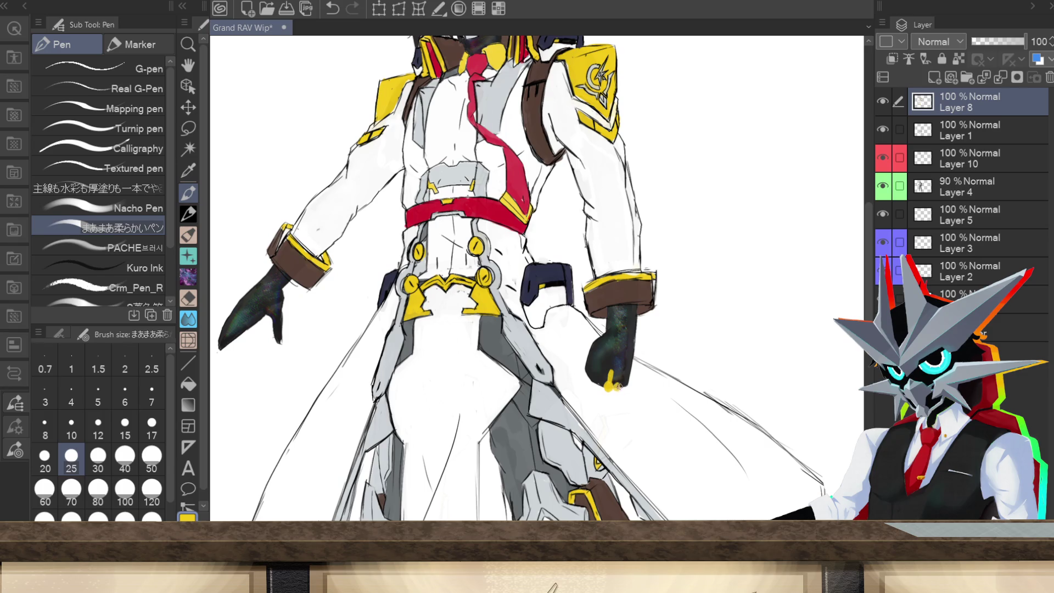
left_click_drag(616, 389, 619, 383)
key("ctrl+z")
- Tip the glove's fingertips in yellow, then dot yellow along the other glove's upper edge
left_click_drag(624, 388, 627, 376)
left_click_drag(591, 354, 595, 342)
key("ctrl+z")
left_click_drag(248, 310, 377, 308)
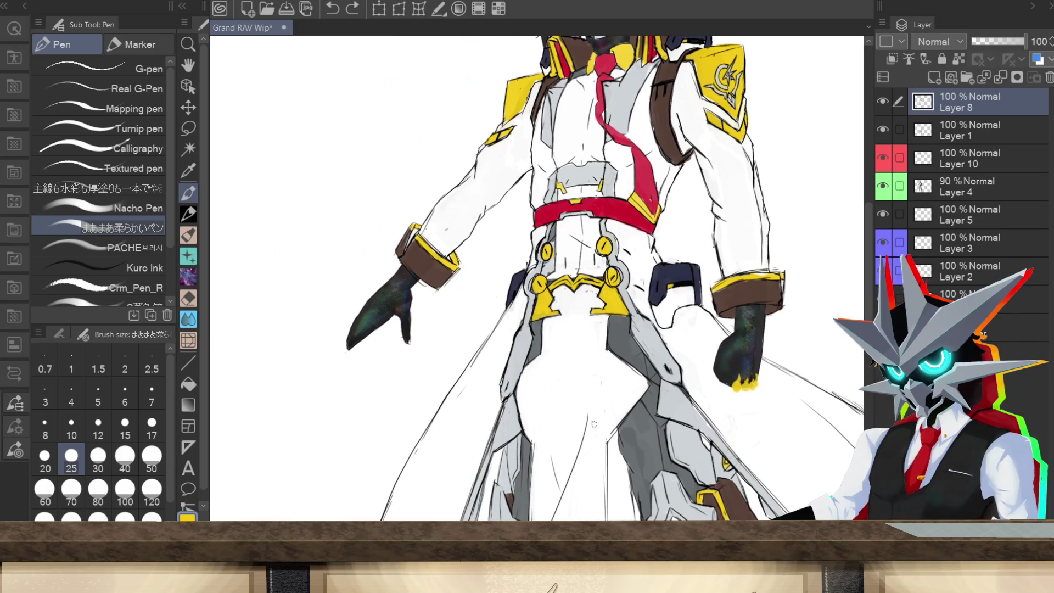
left_click(371, 315)
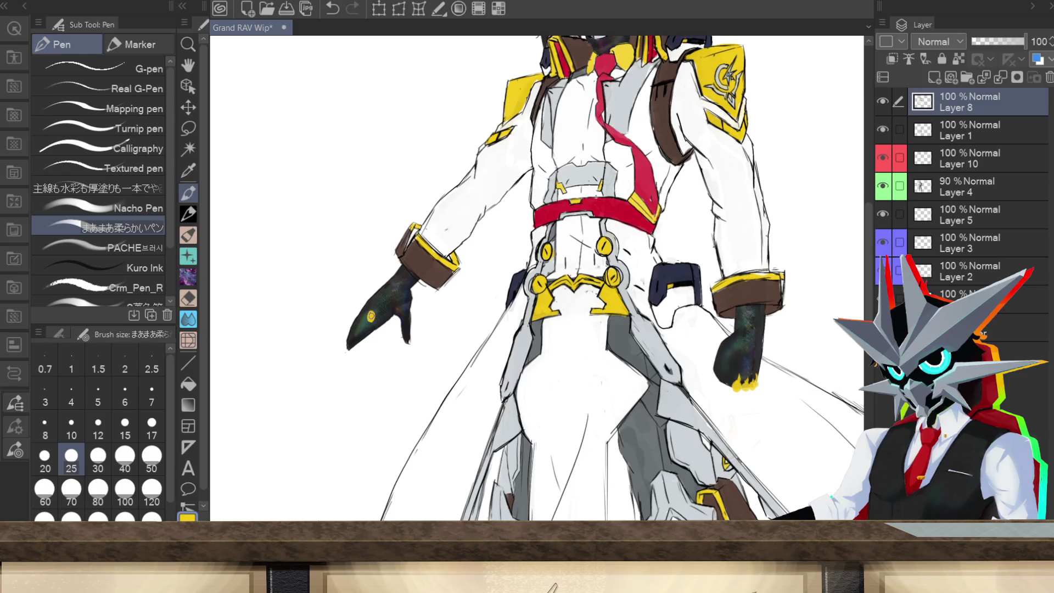
left_click_drag(369, 310, 371, 303)
scroll(642, 468, "down", 4)
scroll(637, 384, "down", 1)
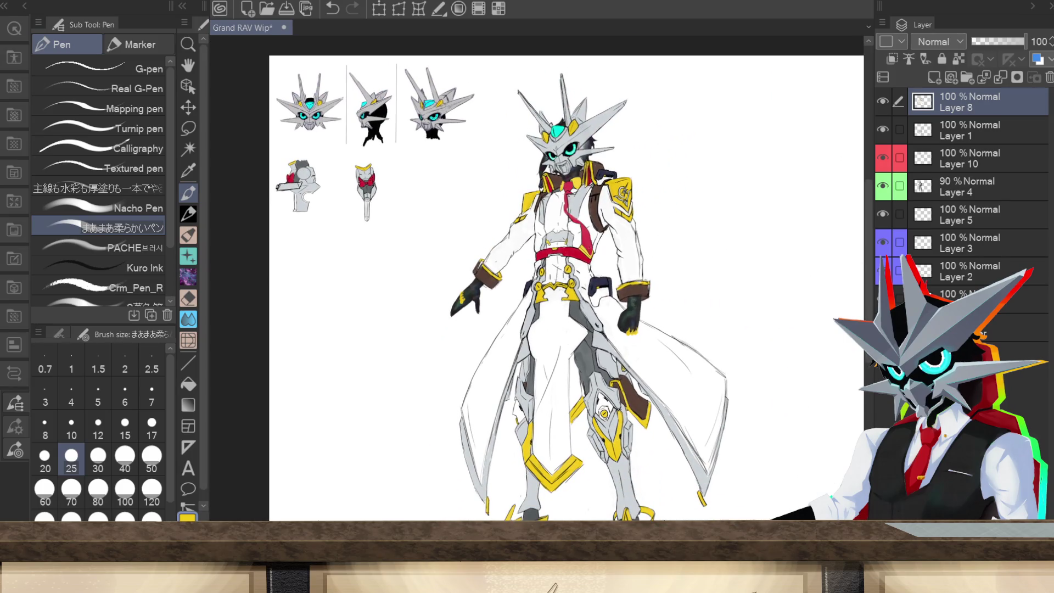
left_click_drag(604, 329, 519, 329)
left_click_drag(869, 303, 868, 314)
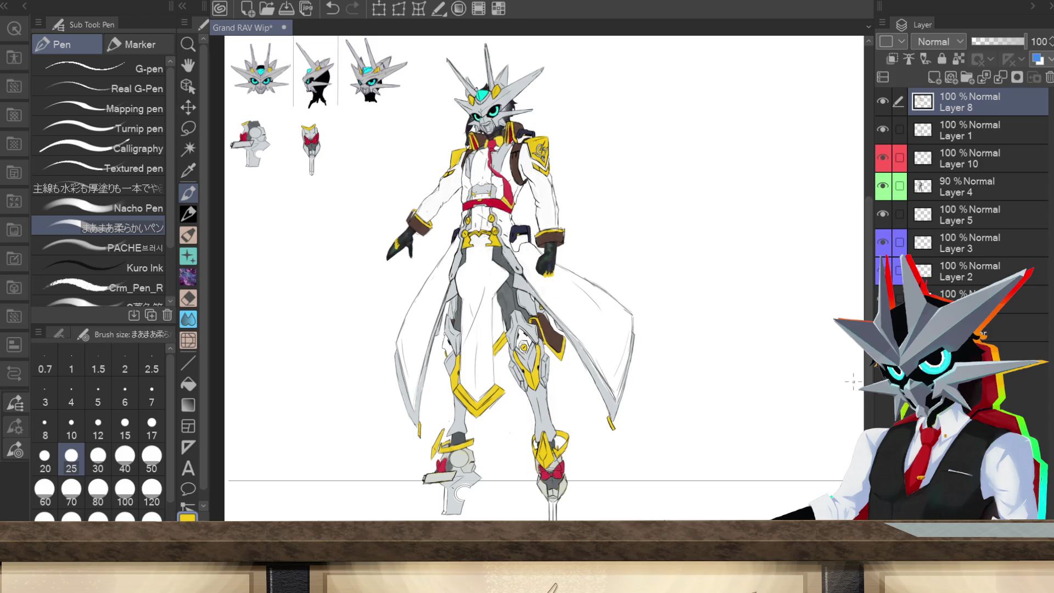
left_click(883, 156)
left_click(884, 159)
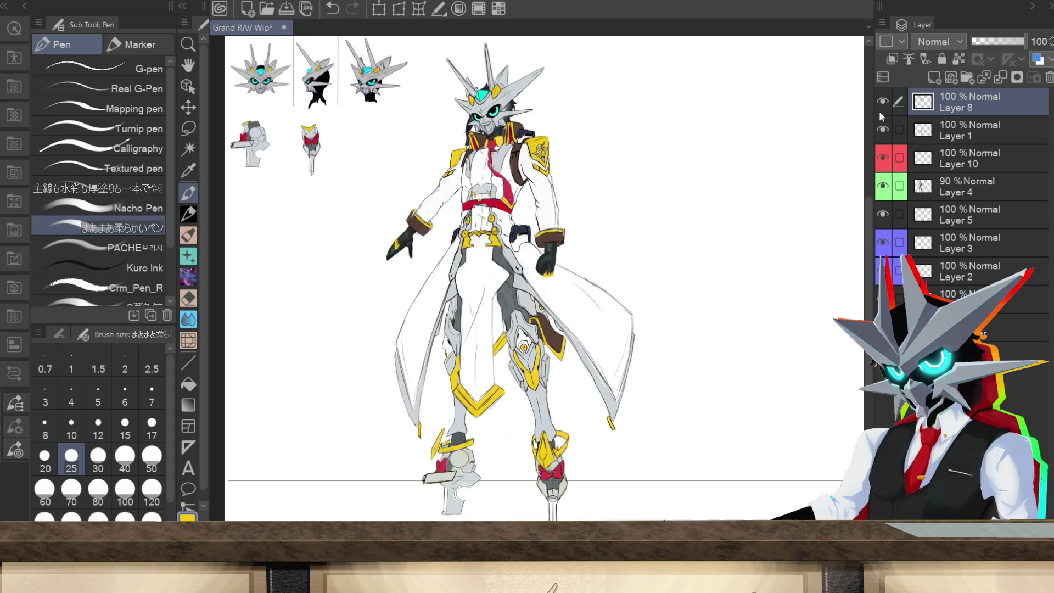
left_click(884, 157)
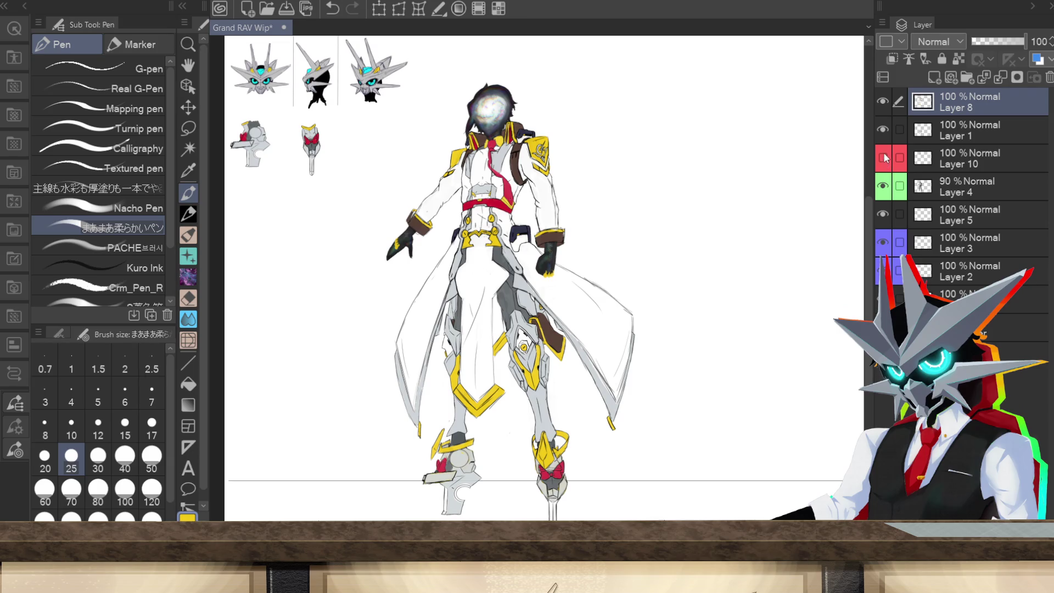
left_click(883, 159)
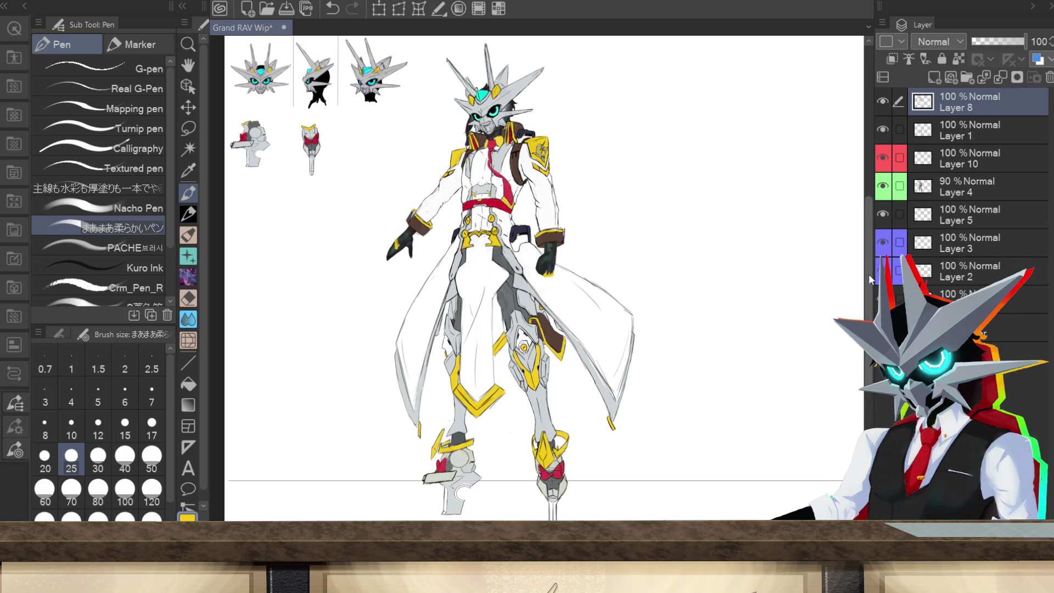
scroll(539, 115, "up", 2)
scroll(555, 301, "up", 1)
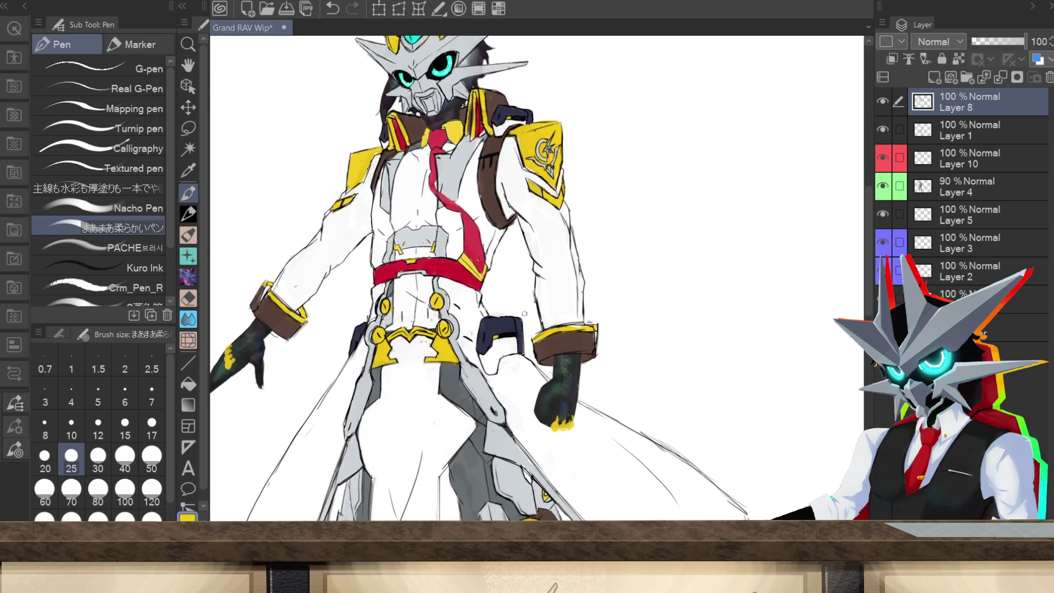
scroll(778, 361, "down", 1)
scroll(778, 361, "up", 1)
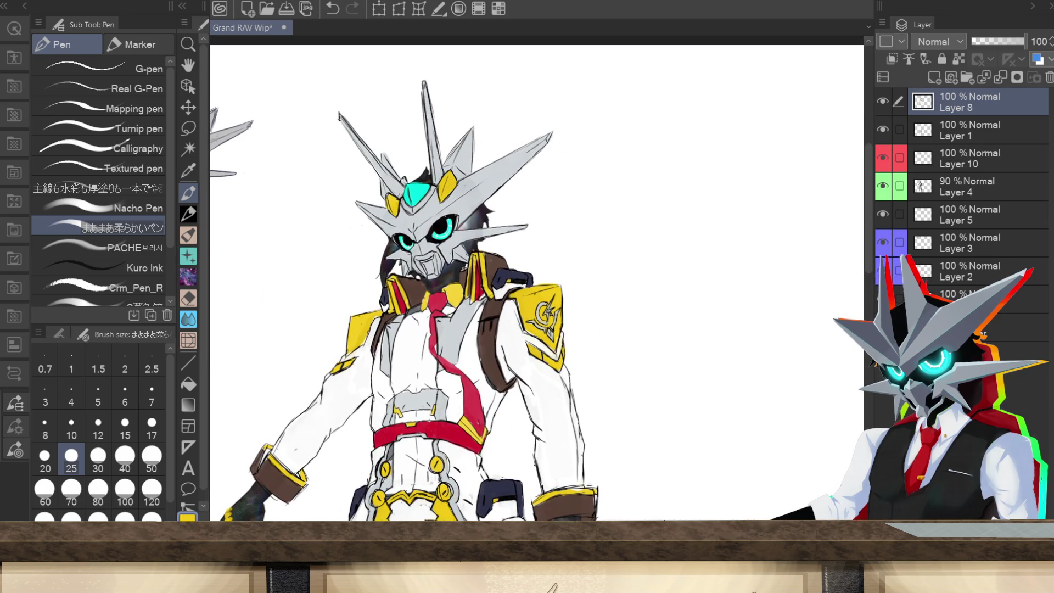
scroll(536, 294, "left", 5)
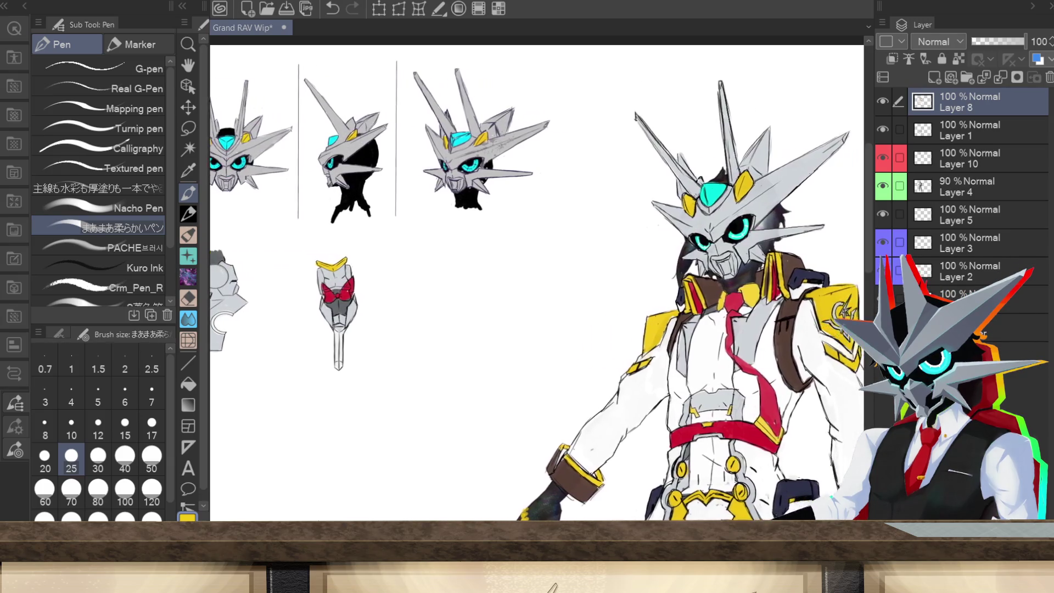
scroll(537, 294, "right", 3)
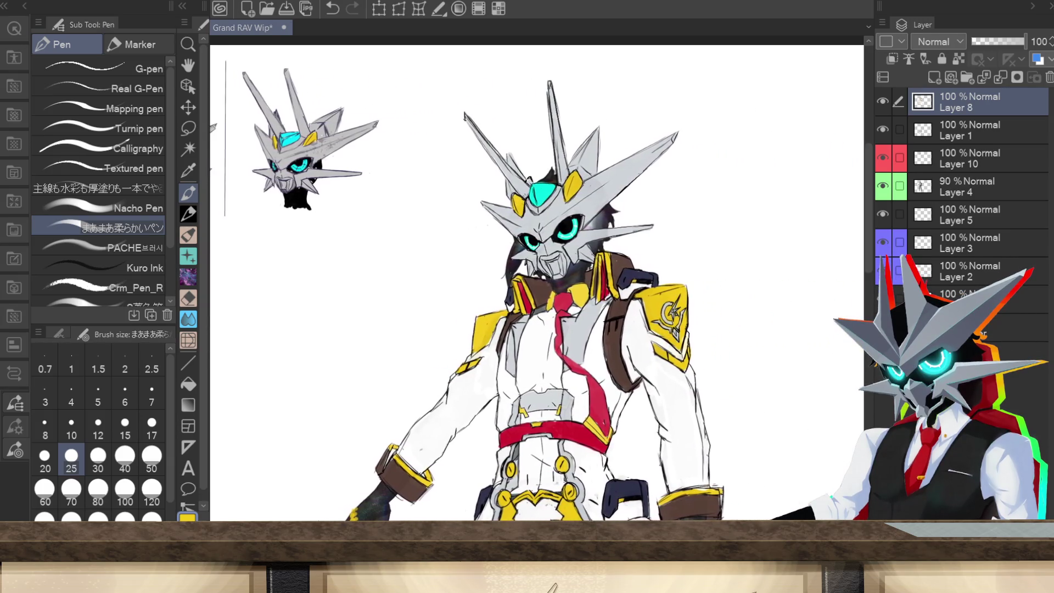
scroll(536, 295, "left", 3)
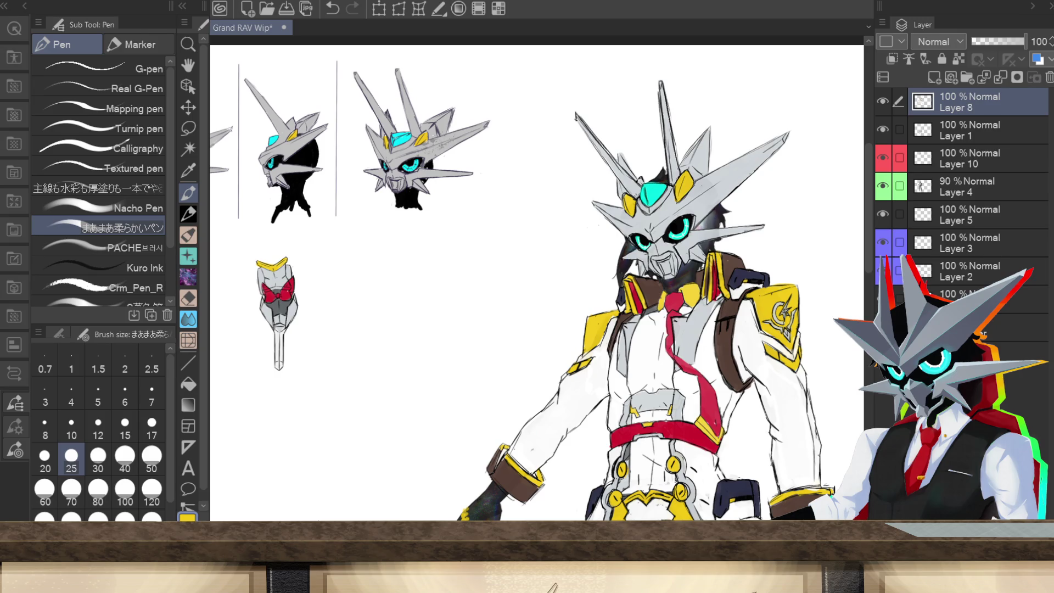
scroll(536, 278, "down", 5)
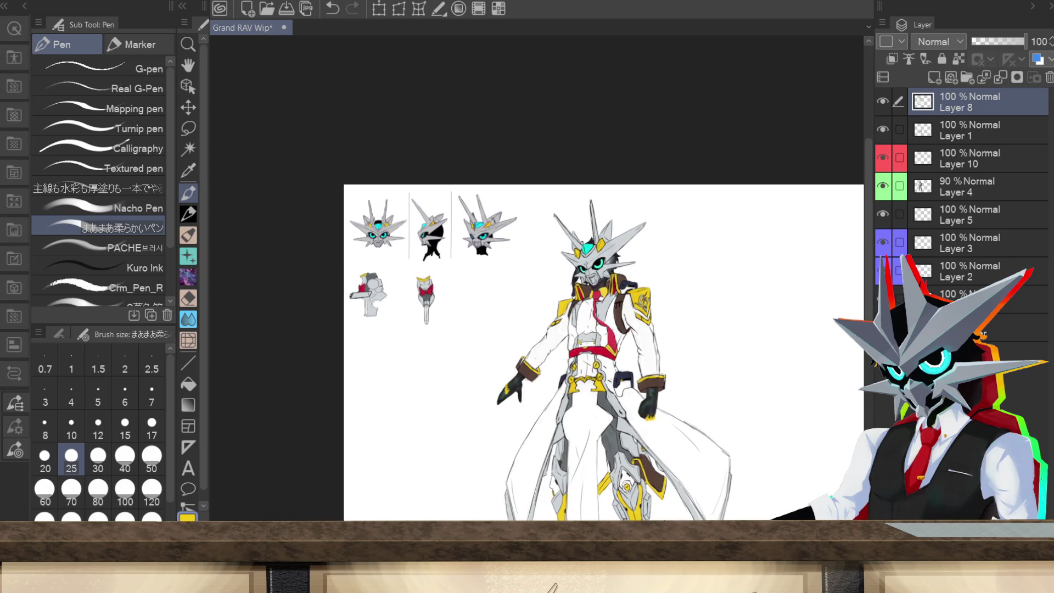
- Pan the canvas into position and save the Grand RAV Wip sheet with Ctrl+S
scroll(604, 329, "down", 5)
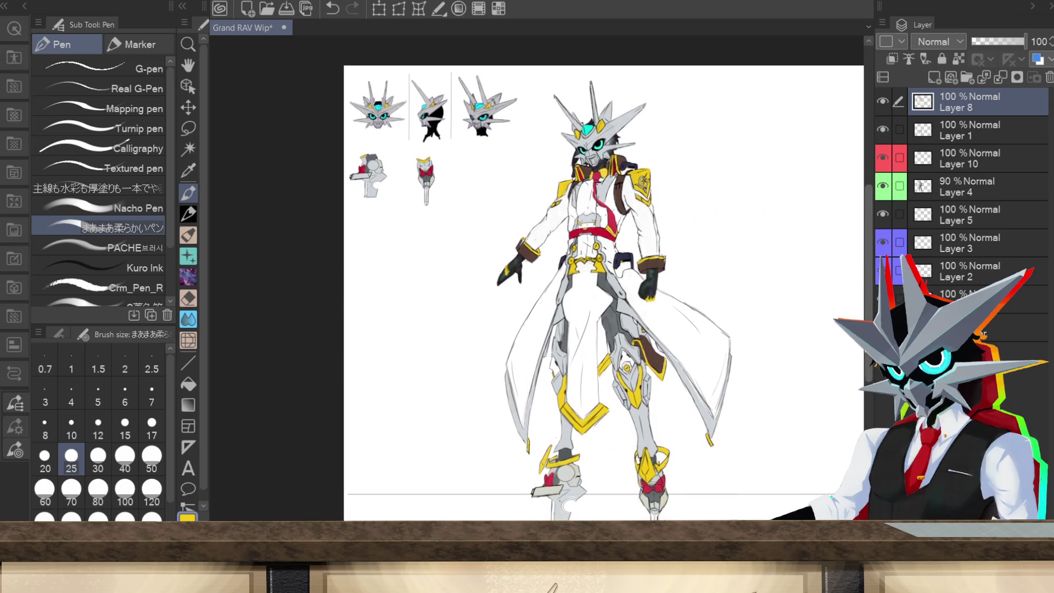
scroll(537, 291, "right", 5)
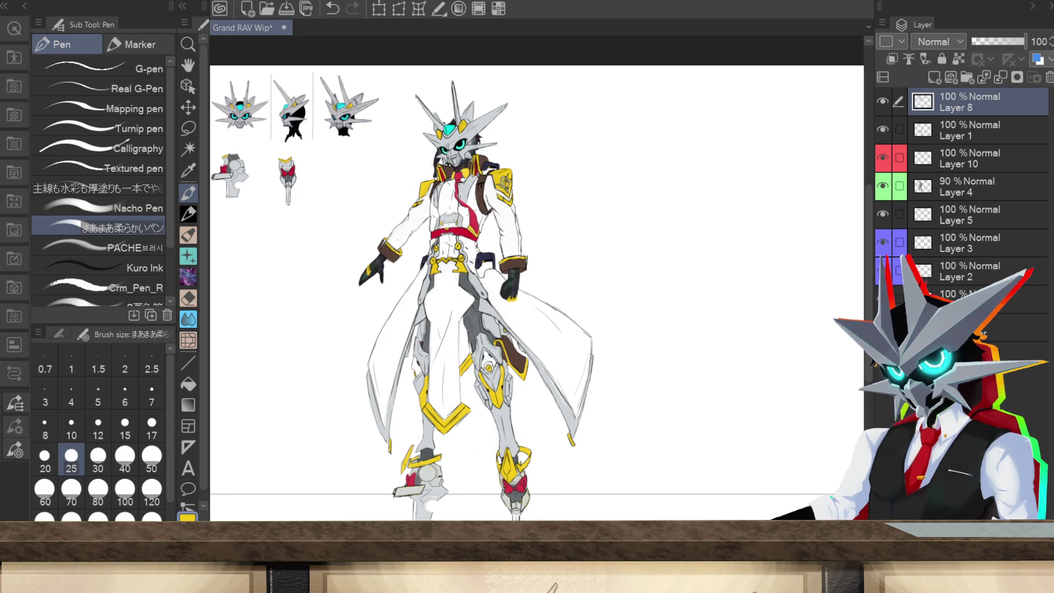
key("ctrl+s")
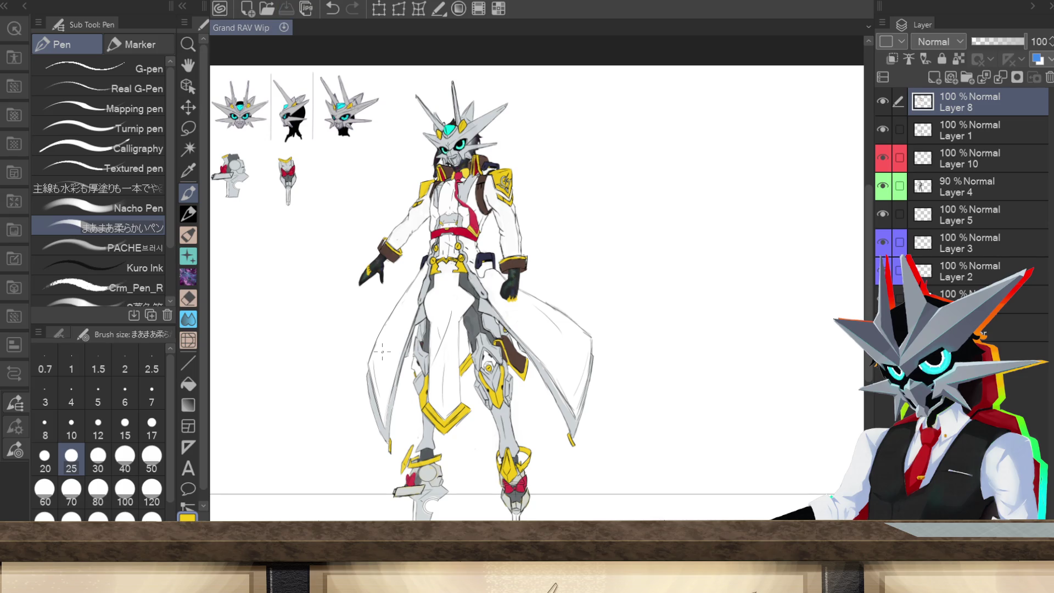